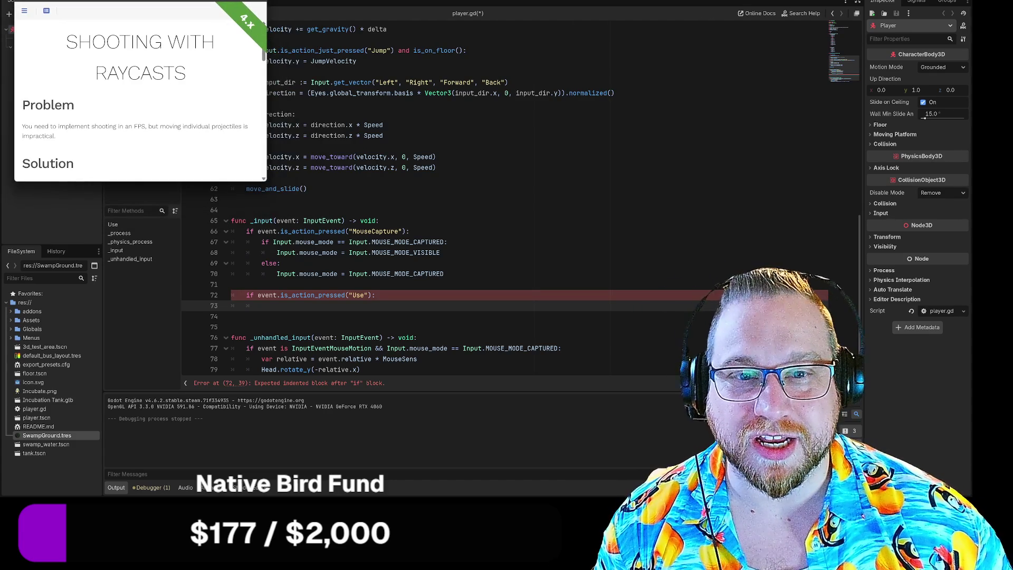
# Enlarge the KidsCanCode 'Shooting with Raycasts' recipe window beside the Godot editor.
pyautogui.moveTo(265, 181)
pyautogui.mouseDown()
pyautogui.moveTo(708, 416)
pyautogui.moveTo(610, 464)
pyautogui.moveTo(470, 472)
pyautogui.moveTo(485, 473)
pyautogui.mouseUp()
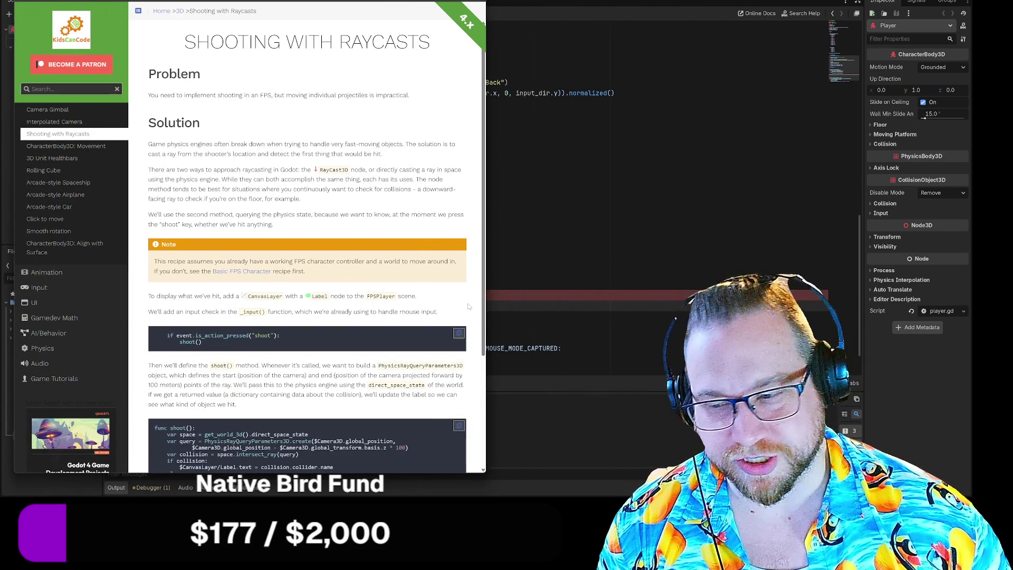
# Scroll the recipe to the shoot() example and highlight the PhysicsRayQueryParameters3D class name.
pyautogui.scroll(-3, 468, 304)
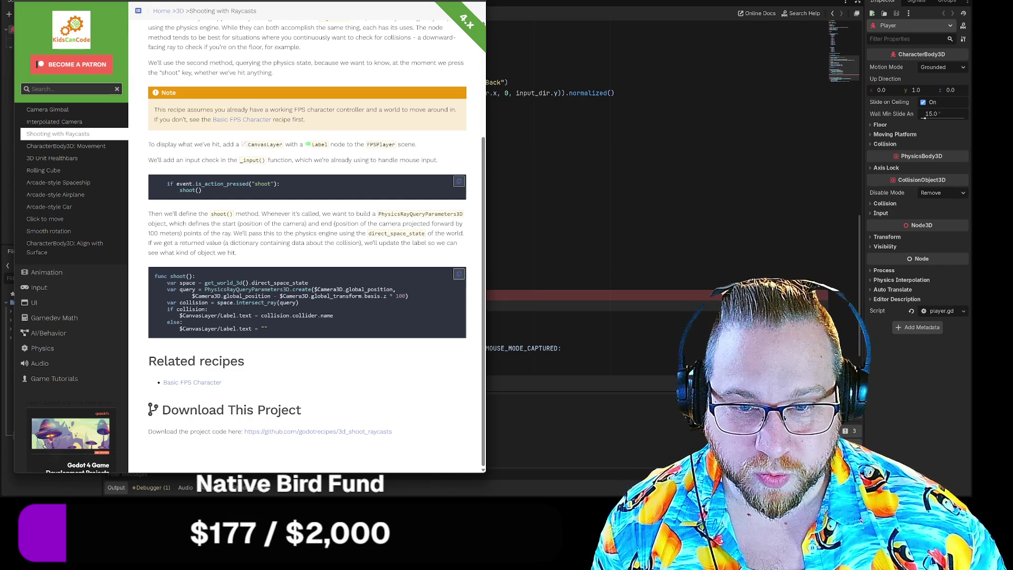
pyautogui.moveTo(157, 283)
pyautogui.mouseDown()
pyautogui.moveTo(406, 318)
pyautogui.moveTo(327, 329)
pyautogui.mouseUp()
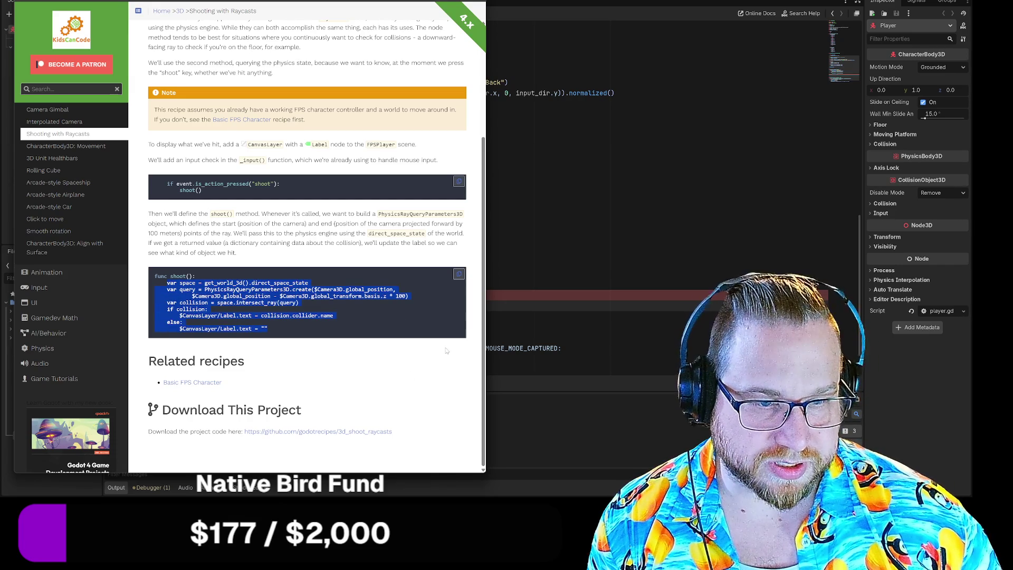
pyautogui.click(330, 306)
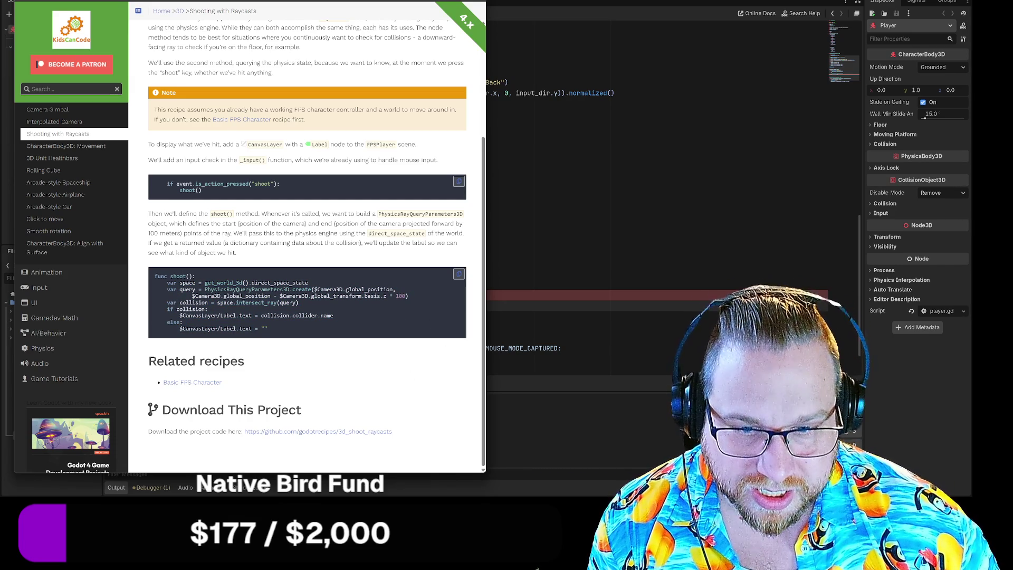
pyautogui.moveTo(204, 289); pyautogui.dragTo(312, 289)
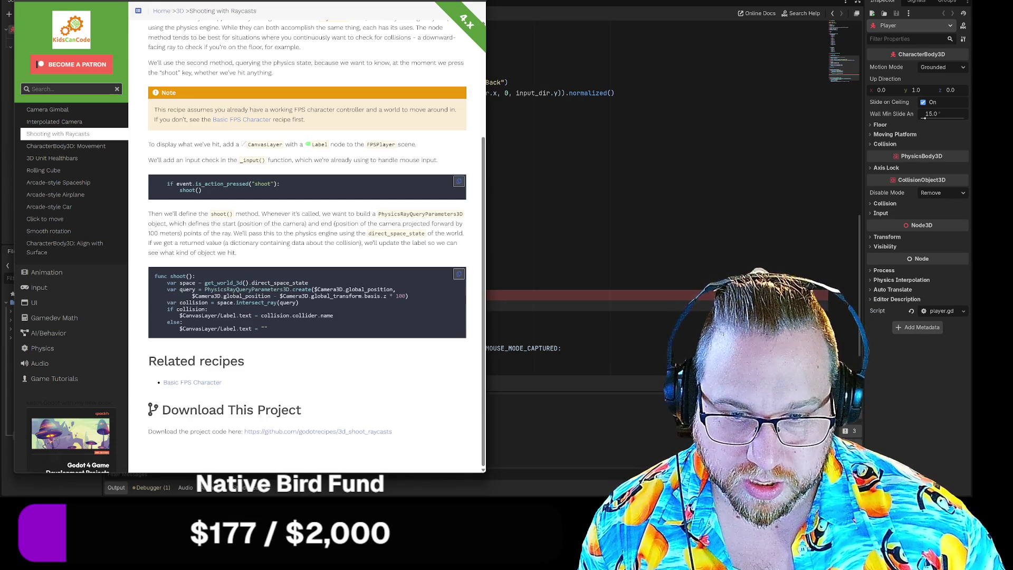
# Copy the recipe's var query lines.
pyautogui.moveTo(167, 289)
pyautogui.mouseDown()
pyautogui.moveTo(296, 304)
pyautogui.moveTo(278, 305)
pyautogui.moveTo(412, 297)
pyautogui.mouseUp()
pyautogui.rightClick(379, 294)
pyautogui.click(402, 303)
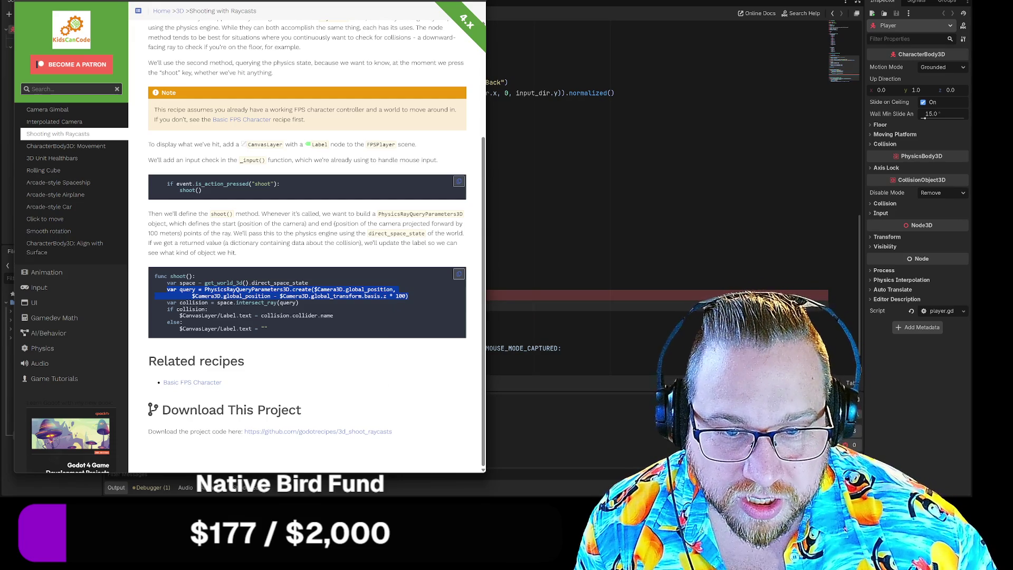
pyautogui.click(547, 560)
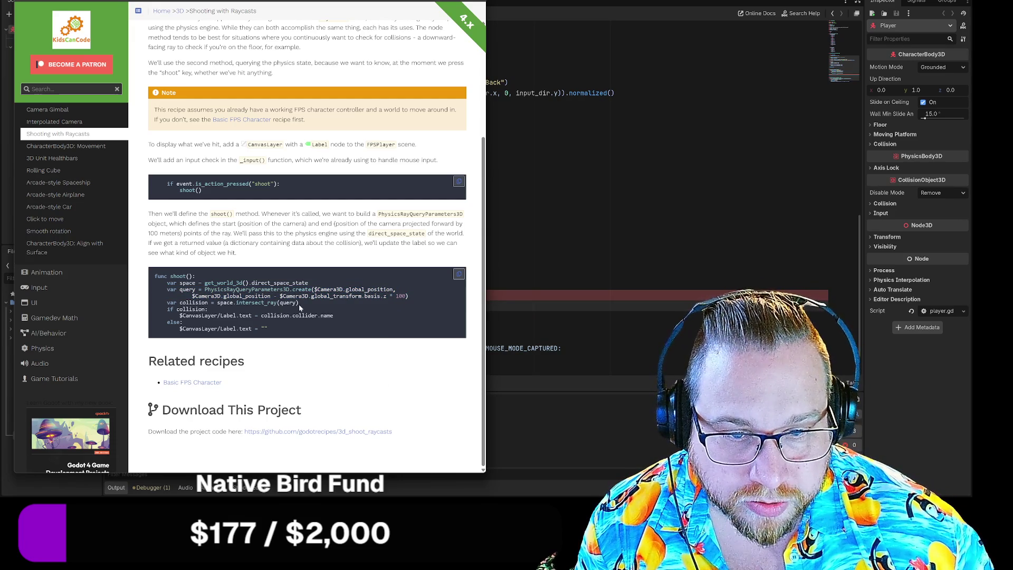
# Copy the var space through var collision lines and switch back to Godot with Alt+Tab.
pyautogui.moveTo(299, 304)
pyautogui.mouseDown()
pyautogui.moveTo(192, 296)
pyautogui.moveTo(167, 283)
pyautogui.mouseUp()
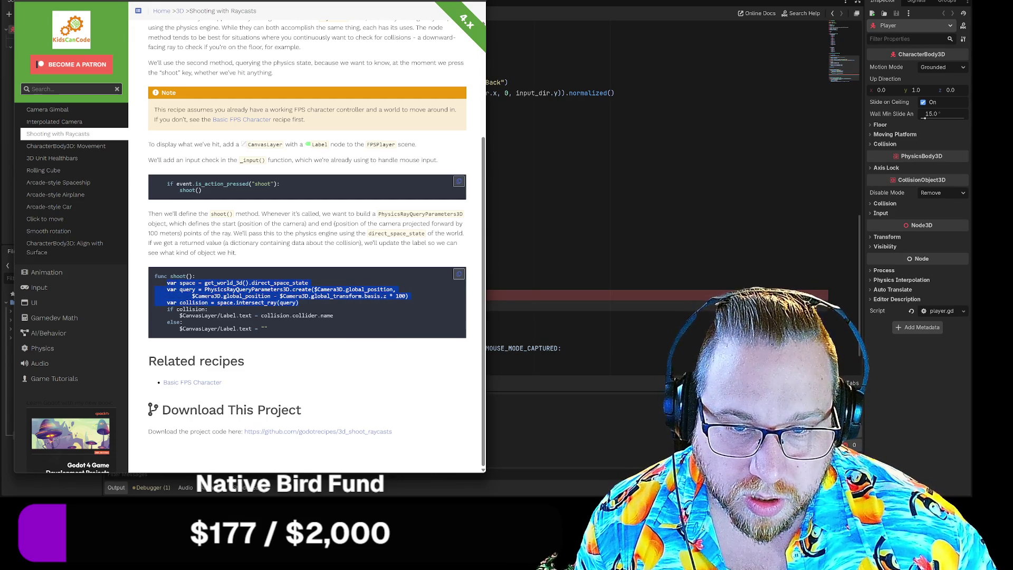
pyautogui.rightClick(167, 283)
pyautogui.click(189, 294)
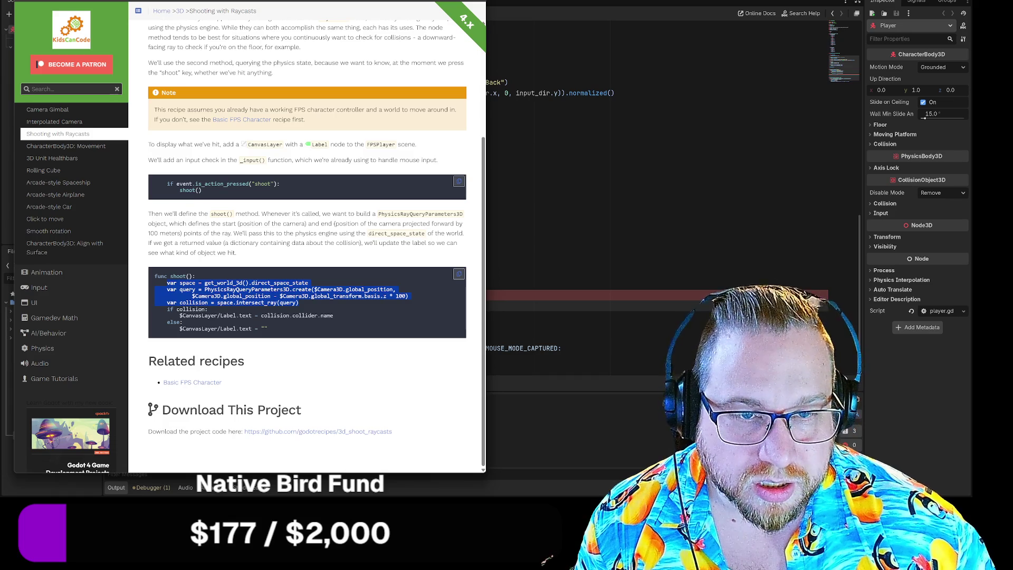
pyautogui.scroll(3, 371, 10)
pyautogui.hotkey('alt', 'Tab')
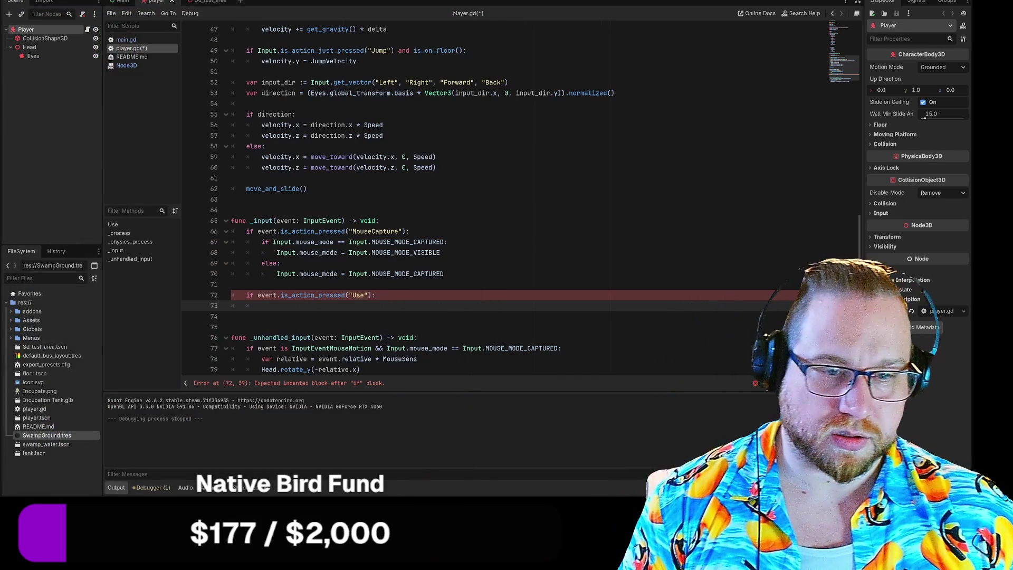
# Paste the raycast lines under the Use check and indent the space and query lines one level.
pyautogui.hotkey('ctrl', 'v')
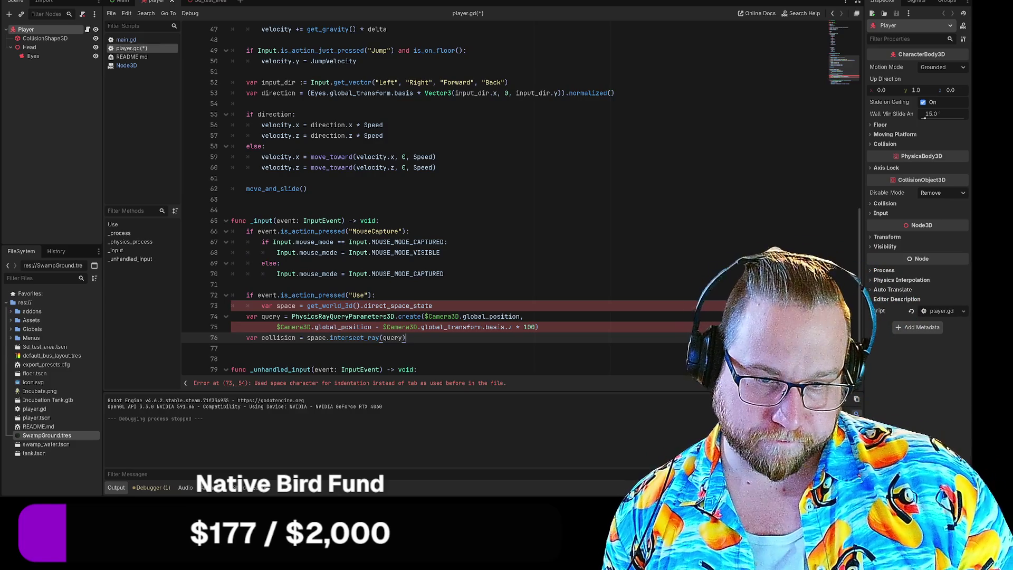
pyautogui.click(244, 316)
pyautogui.press('Tab')
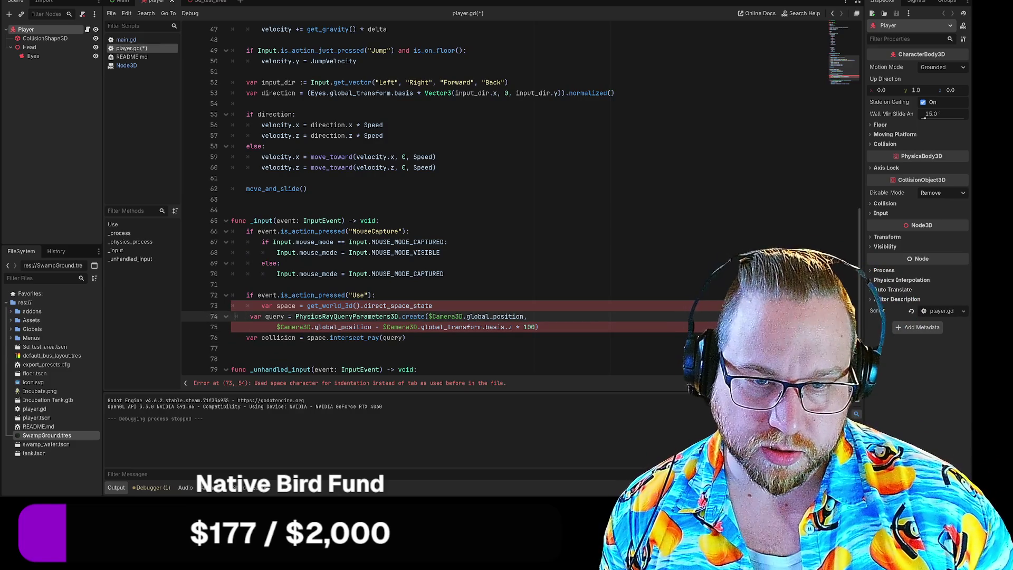
pyautogui.press('Tab')
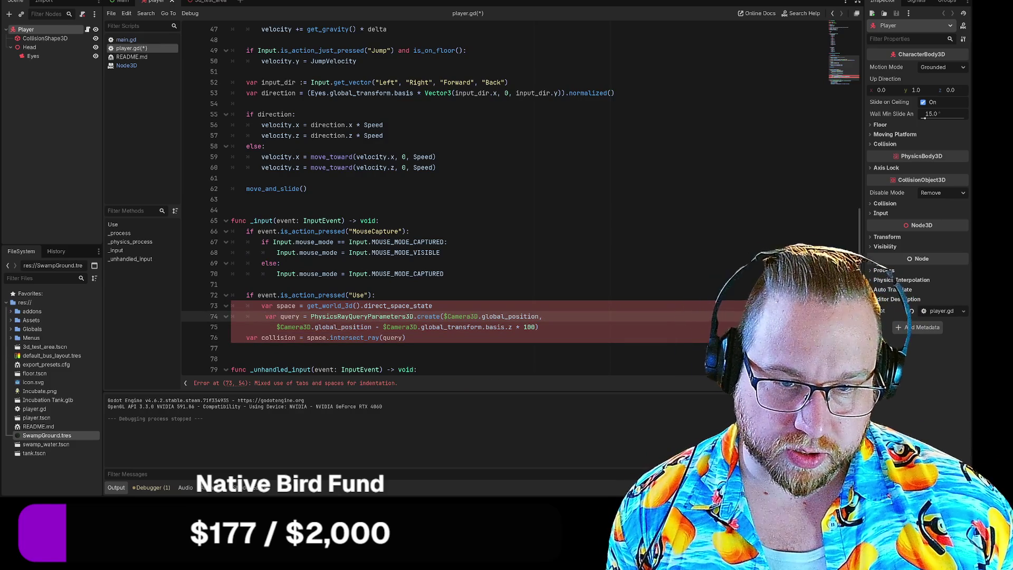
pyautogui.press('BackSpace')
pyautogui.press('BackSpace')
pyautogui.press('Up')
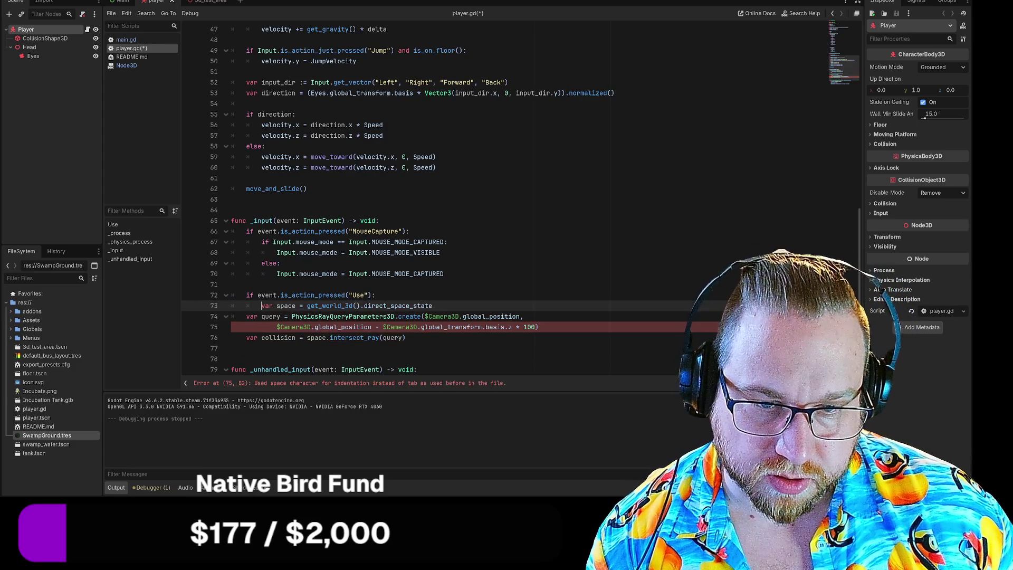
pyautogui.press('Delete')
pyautogui.press('Tab')
pyautogui.press('Down')
pyautogui.press('Tab')
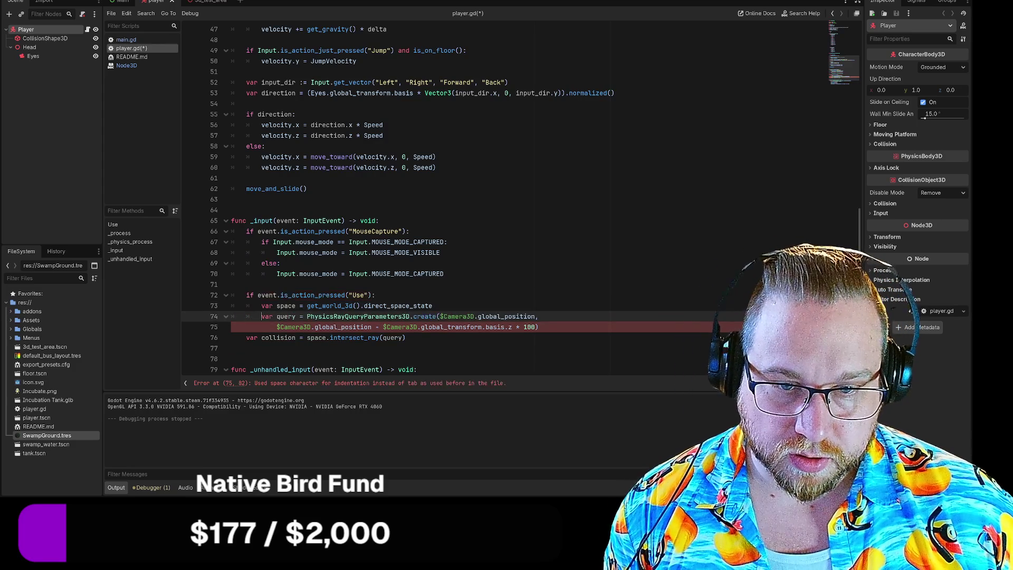
# Replace the leading spaces on lines 75 and 76 with tab indentation.
pyautogui.press('Down')
pyautogui.hotkey('shift', 'Home')
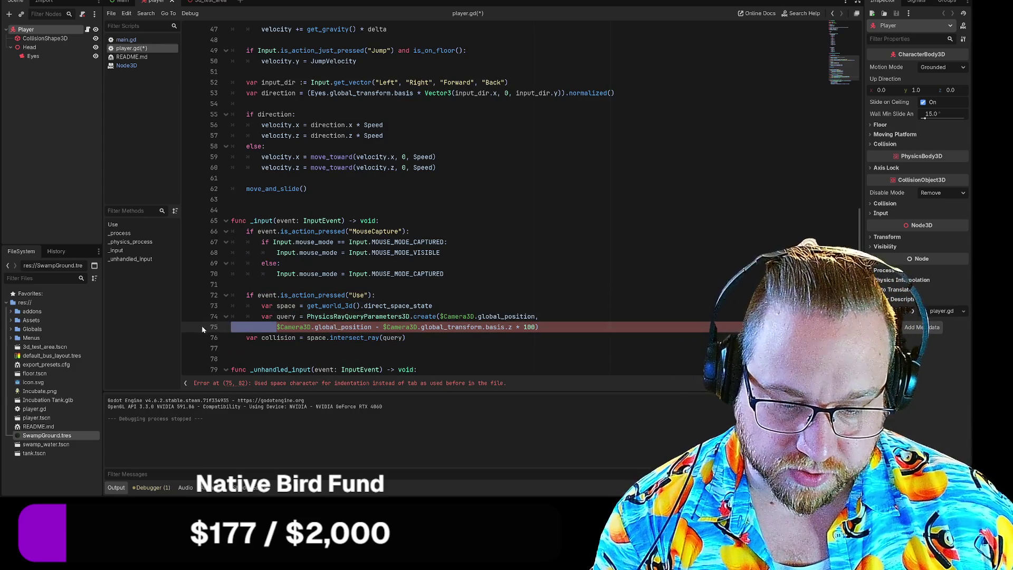
pyautogui.press('BackSpace')
pyautogui.press('Tab')
pyautogui.press('Tab')
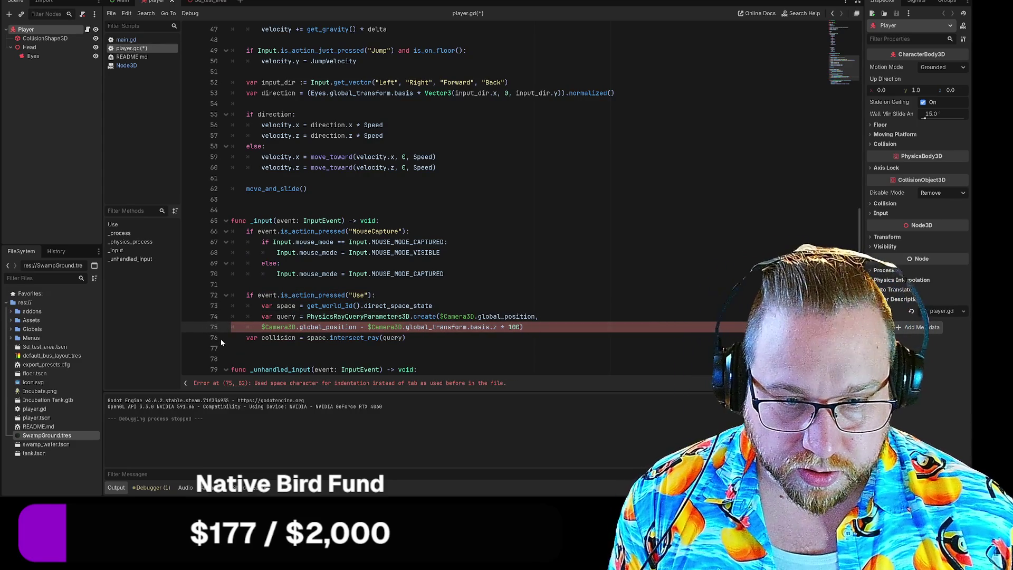
pyautogui.press('Down')
pyautogui.hotkey('shift', 'Home')
pyautogui.press('BackSpace')
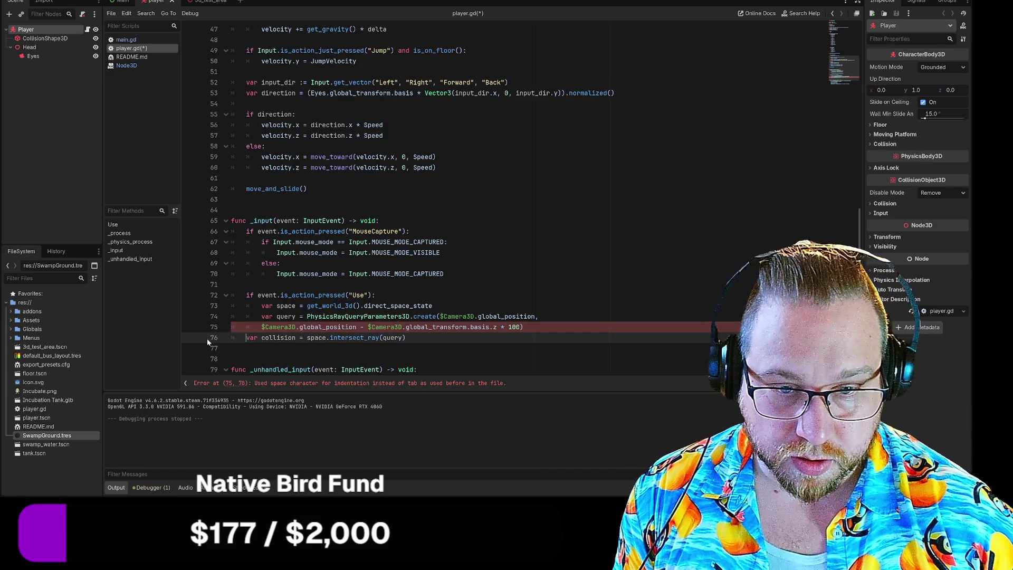
pyautogui.press('Tab')
pyautogui.press('Tab')
pyautogui.press('End')
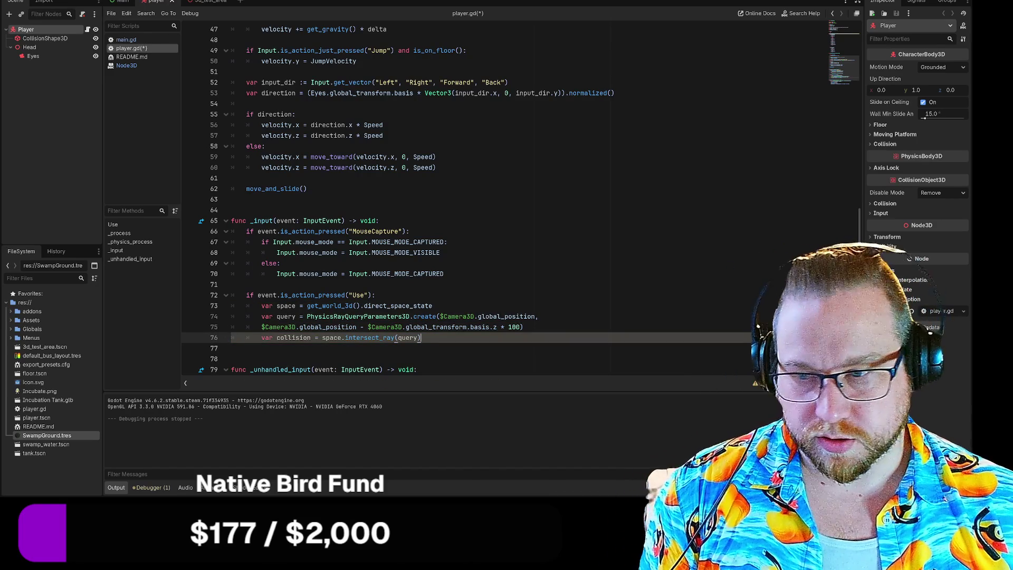
# Delete the four pasted raycast lines under the Use check.
pyautogui.scroll(-2, 474, 200)
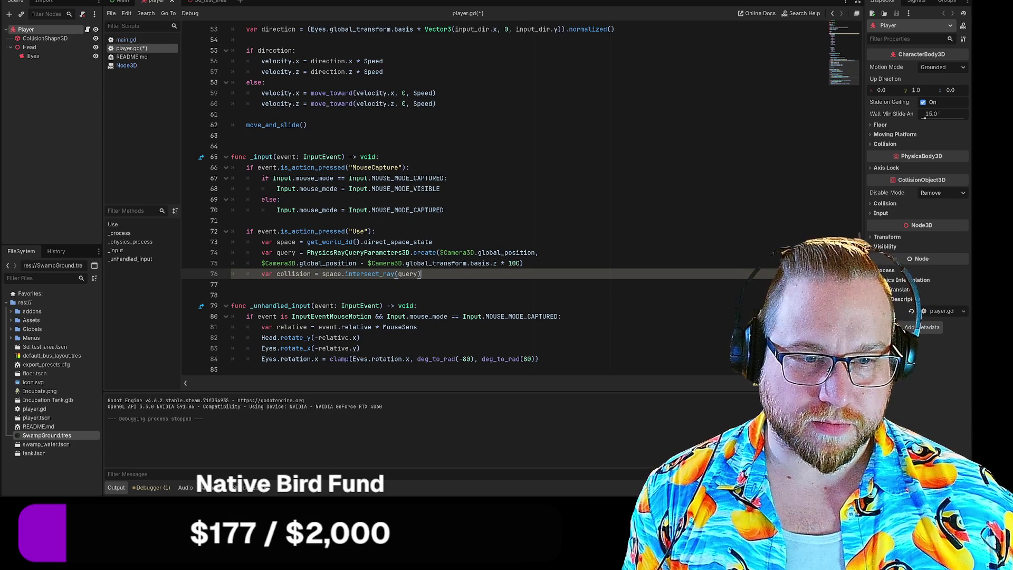
pyautogui.moveTo(421, 273); pyautogui.dragTo(224, 242)
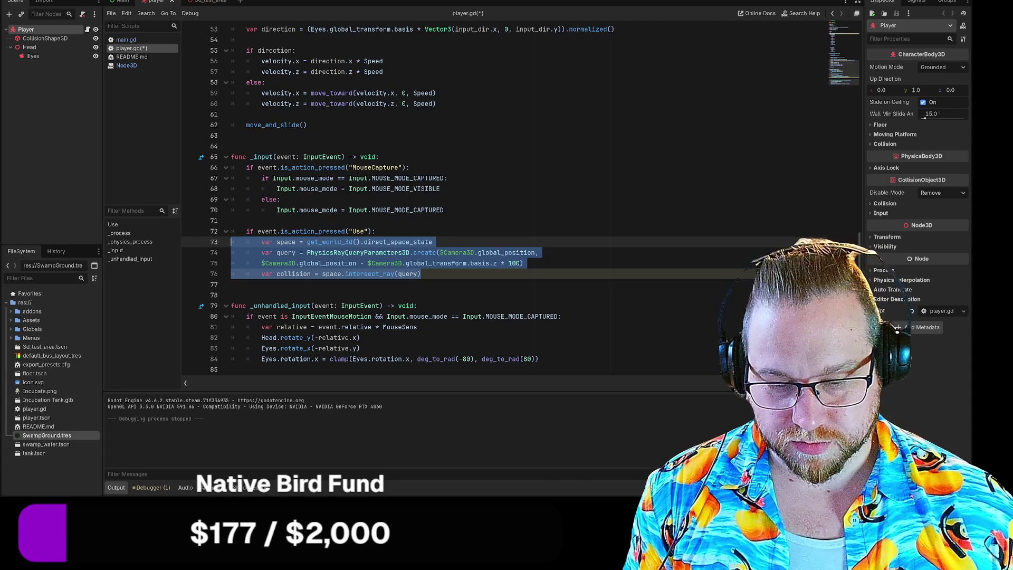
pyautogui.press('BackSpace')
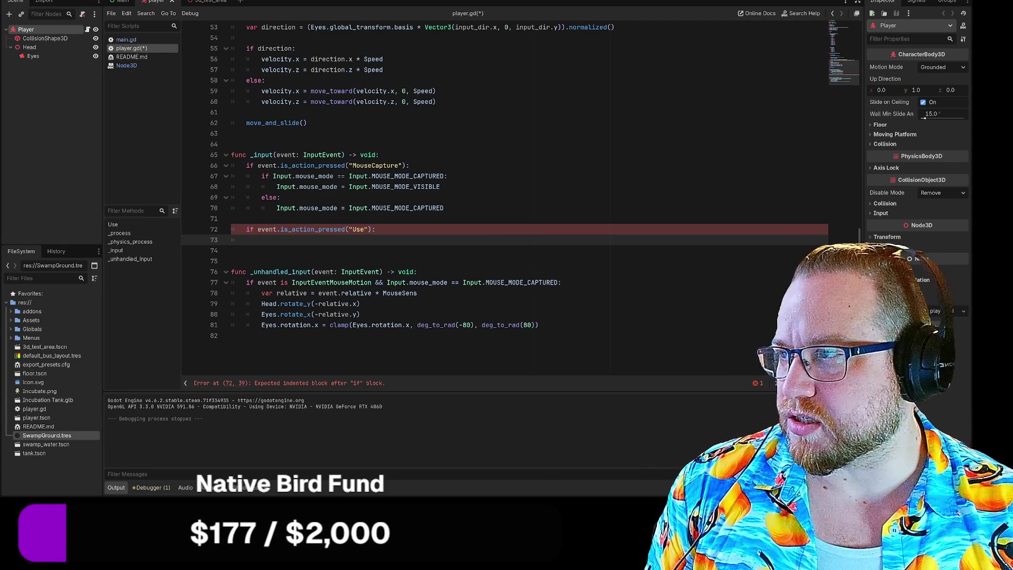
# Paste the raycast lines back, then undo until the Use block is empty.
pyautogui.hotkey('ctrl', 'v')
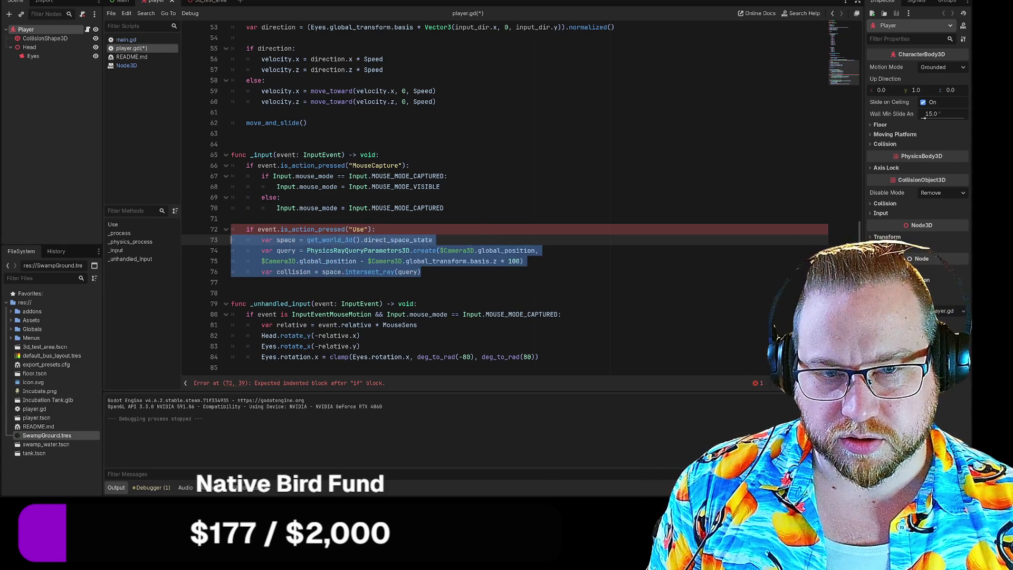
pyautogui.click(231, 283)
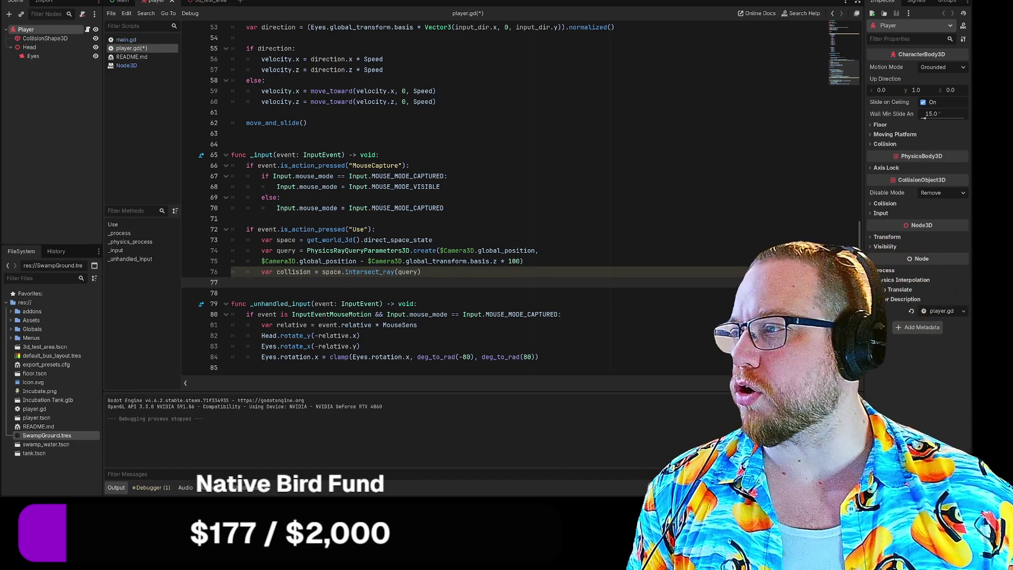
pyautogui.press('Up')
pyautogui.press('Up')
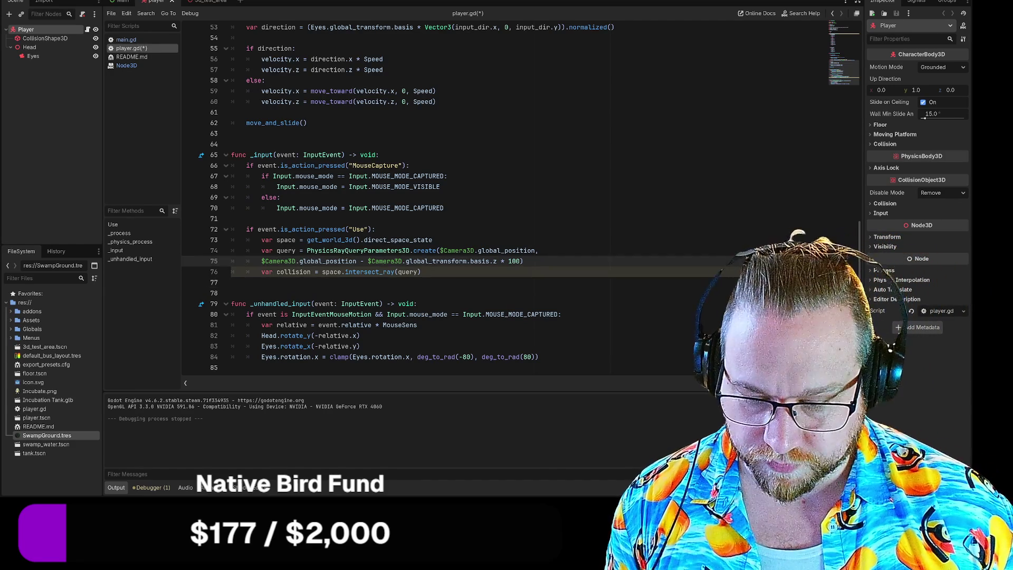
pyautogui.hotkey('shift', 'Tab')
pyautogui.press('Tab')
pyautogui.hotkey('ctrl', 'z')
pyautogui.hotkey('ctrl', 'z')
pyautogui.hotkey('ctrl', 'z')
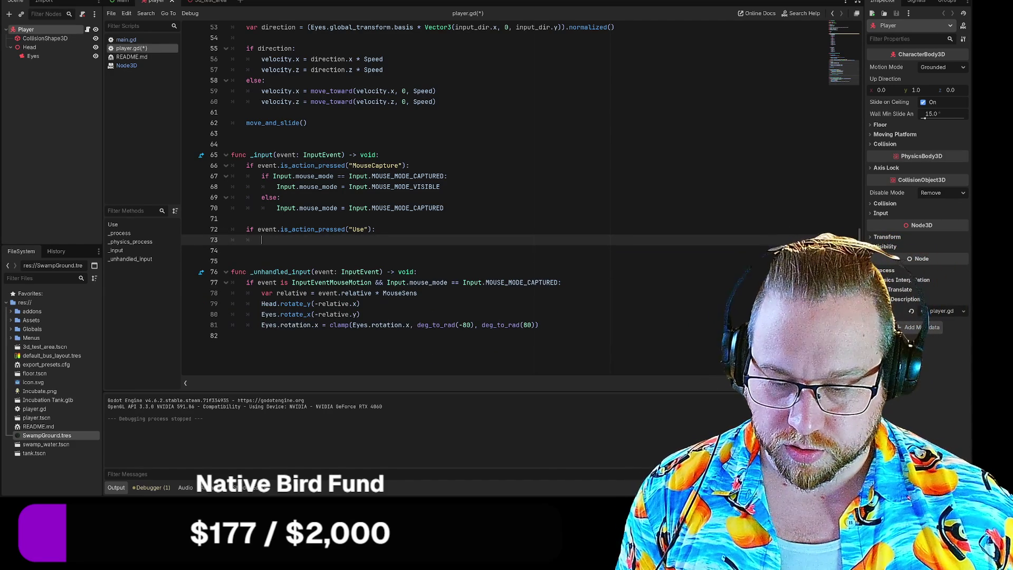
# Restore the four raycast lines and convert their indentation with Ctrl+Shift+I.
pyautogui.hotkey('ctrl', 'v')
pyautogui.moveTo(405, 271); pyautogui.dragTo(221, 244)
pyautogui.hotkey('ctrl', 'shift', 'i')
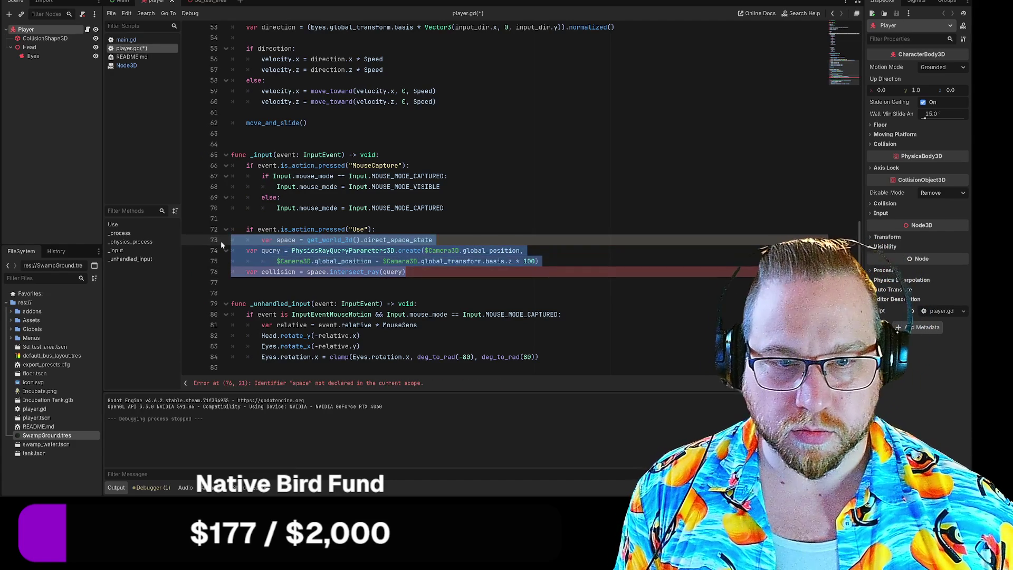
pyautogui.press('Down')
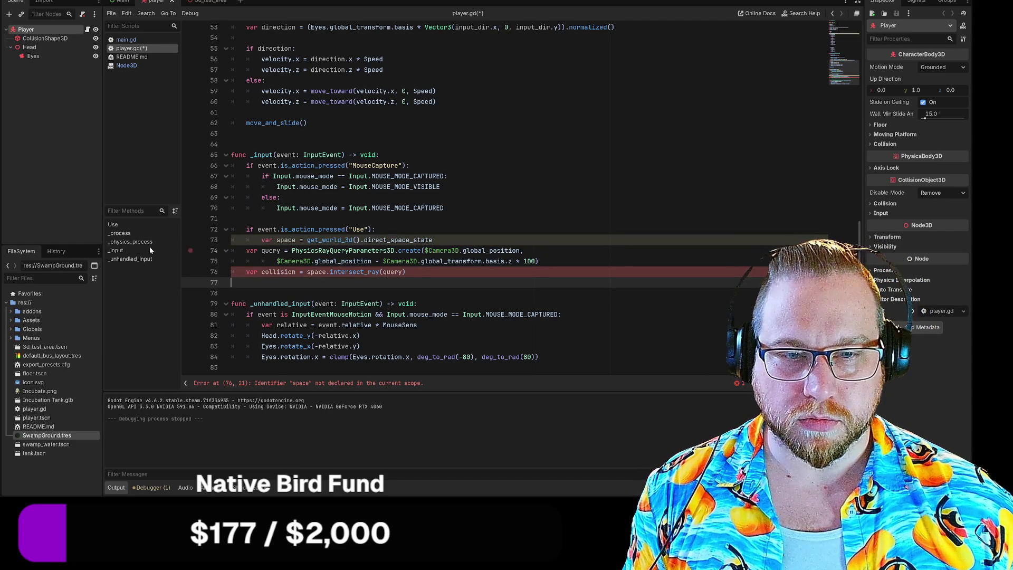
# Re-indent the collision and ray query lines so the 'Expected statement, found Indent' error clears.
pyautogui.click(232, 272)
pyautogui.press('Tab')
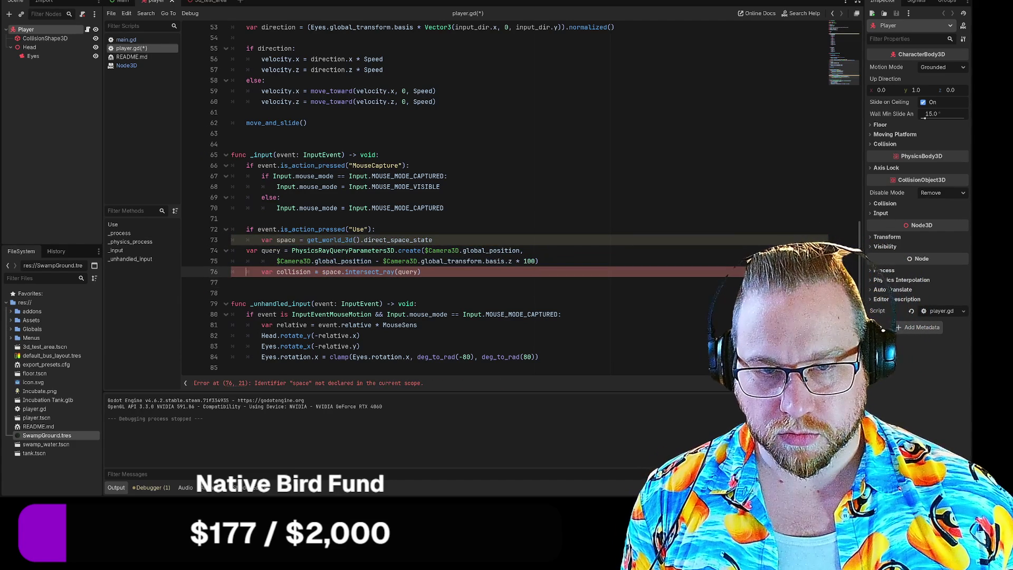
pyautogui.press('Up')
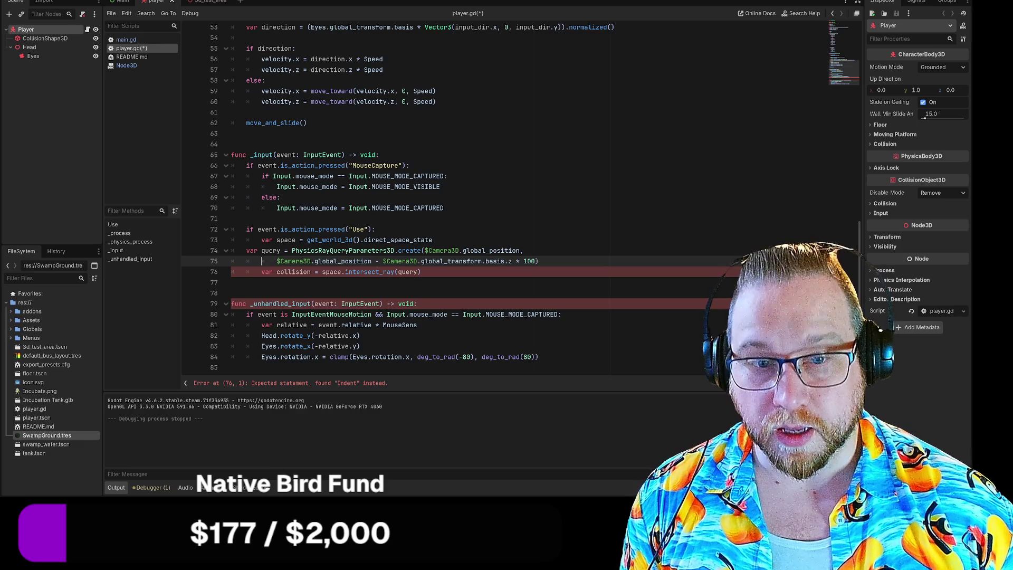
pyautogui.press('Up')
pyautogui.press('Tab')
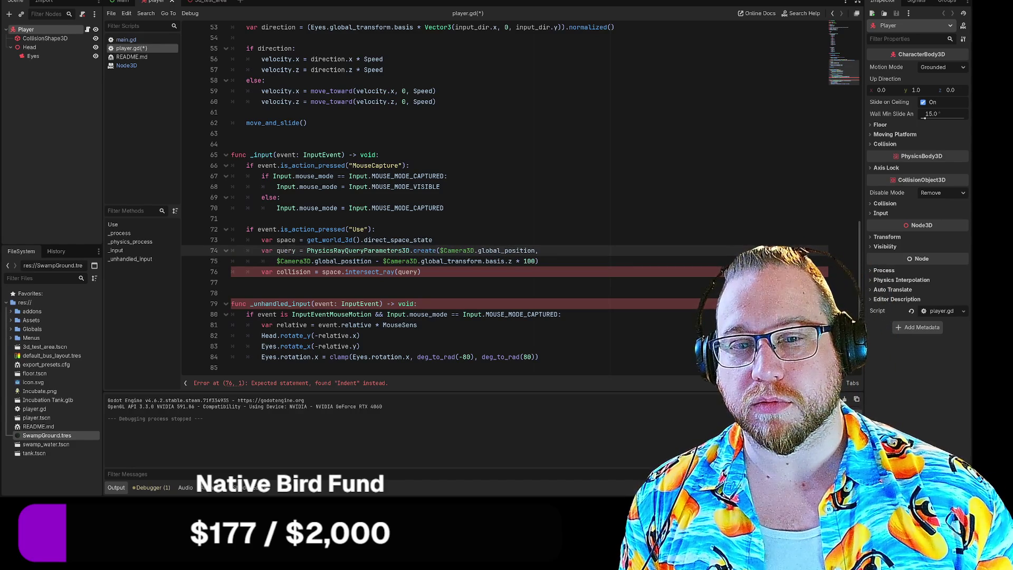
pyautogui.press('Down')
pyautogui.press('BackSpace')
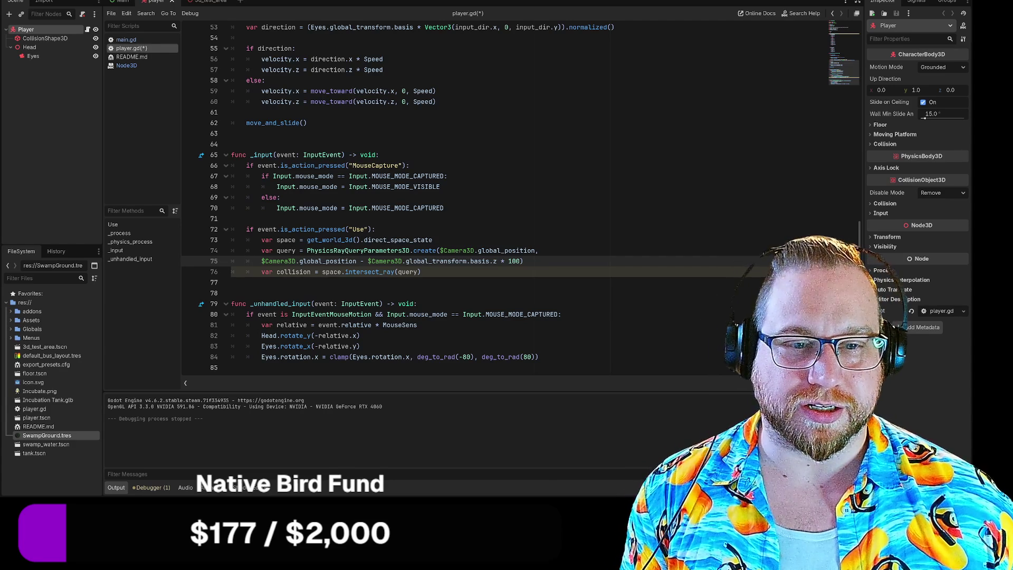
# Replace the first $Camera3D reference on line 75 with Eyes.
pyautogui.scroll(1, 521, 198)
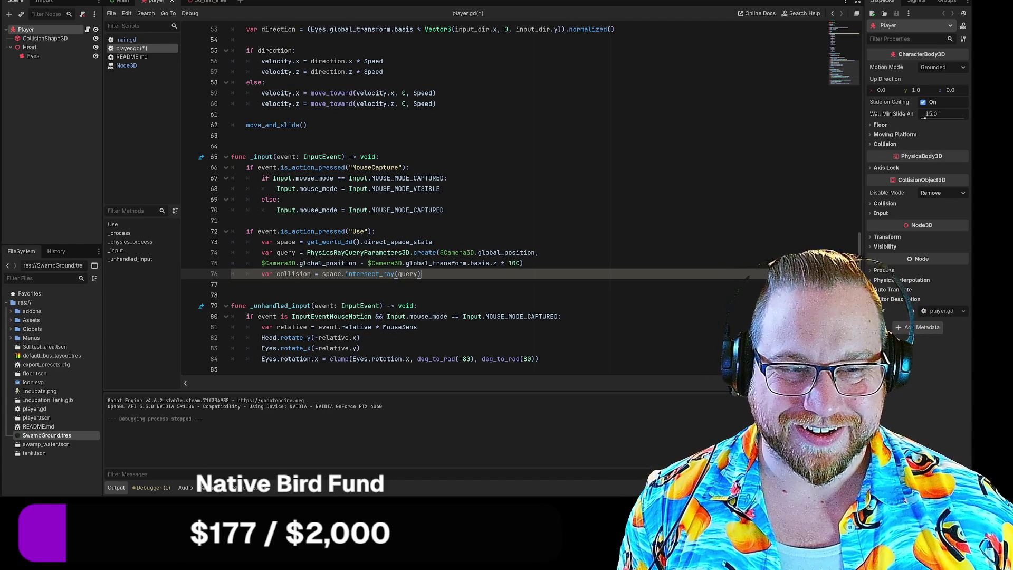
pyautogui.click(523, 263)
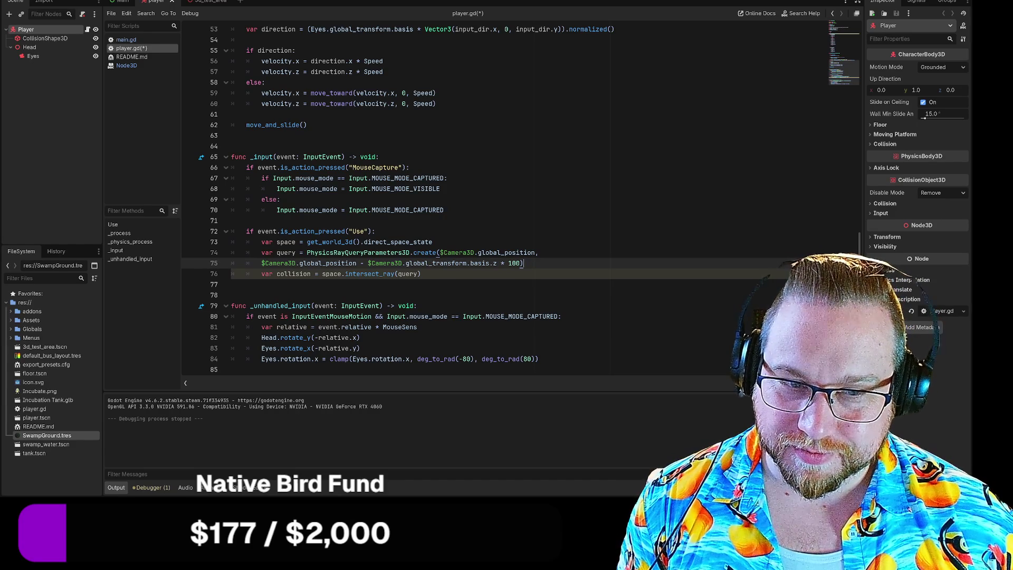
pyautogui.click(232, 284)
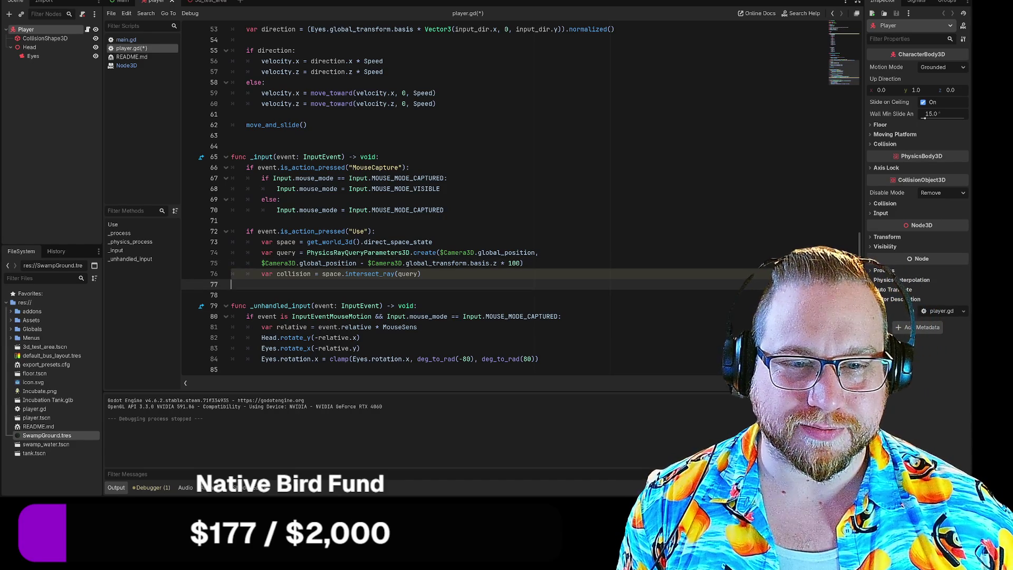
pyautogui.scroll(10, 521, 197)
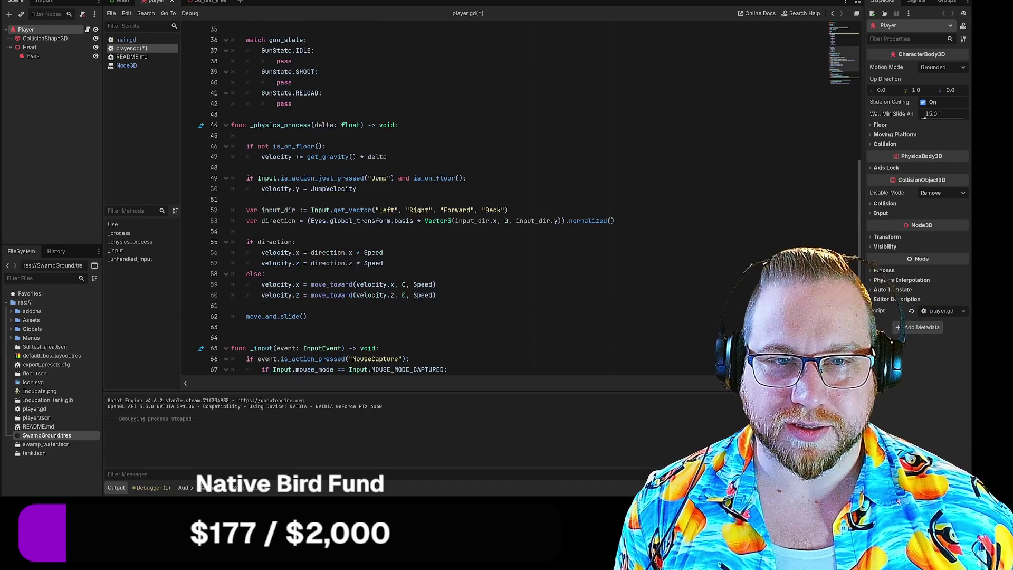
pyautogui.scroll(6, 521, 196)
pyautogui.scroll(-17, 520, 197)
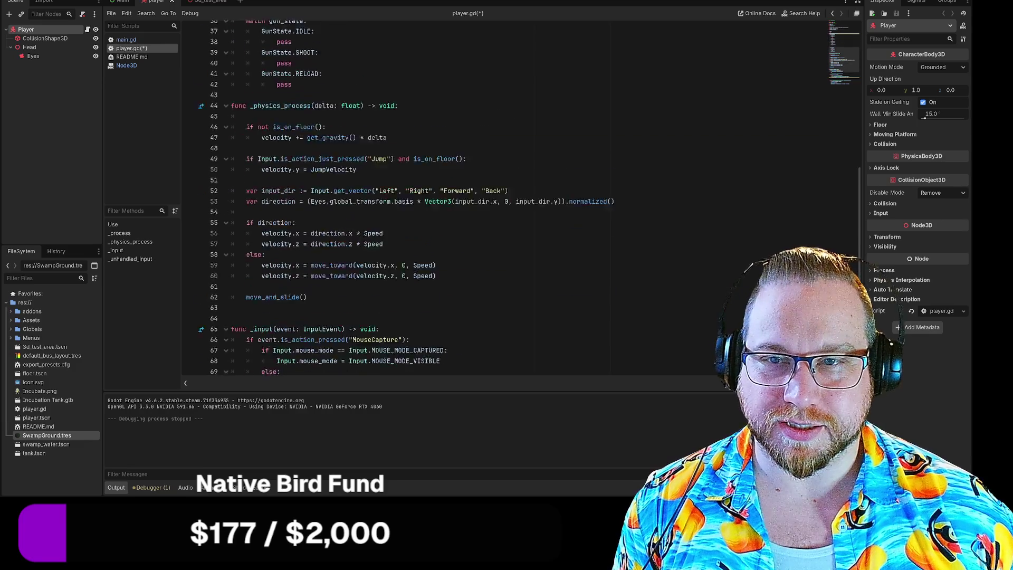
pyautogui.doubleClick(280, 263)
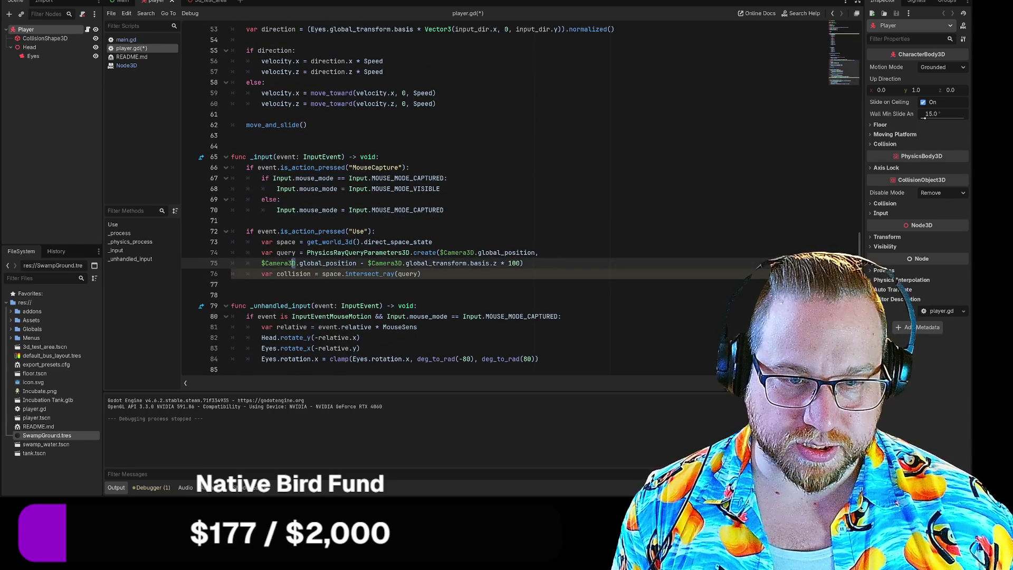
pyautogui.hotkey('shift', 'Left')
pyautogui.write('Eyes')
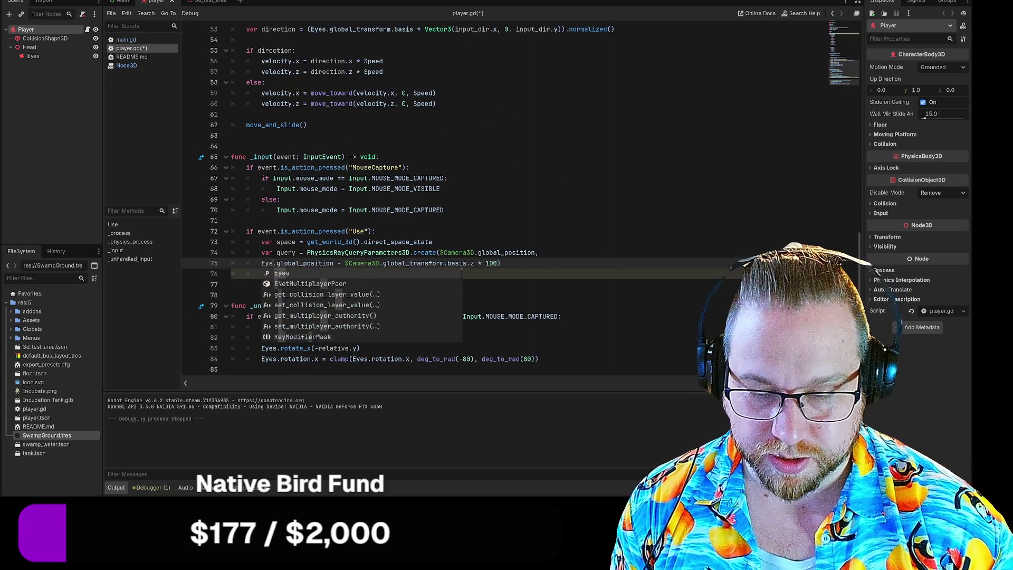
pyautogui.click(505, 262)
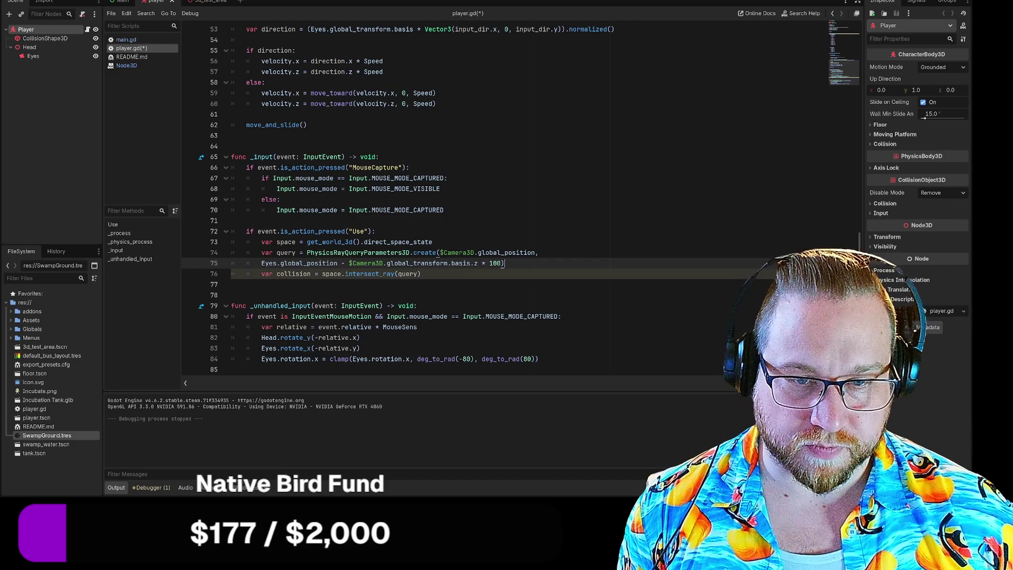
# Replace the second camera reference on line 75 with Eyes, removing the stray $.
pyautogui.doubleClick(269, 263)
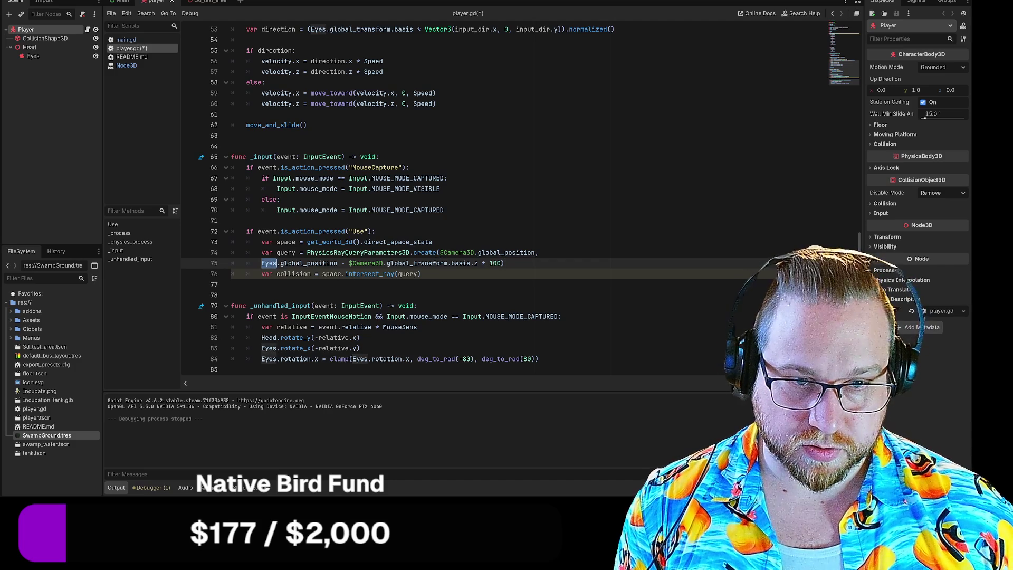
pyautogui.hotkey('ctrl', 'c')
pyautogui.doubleClick(368, 263)
pyautogui.hotkey('ctrl', 'v')
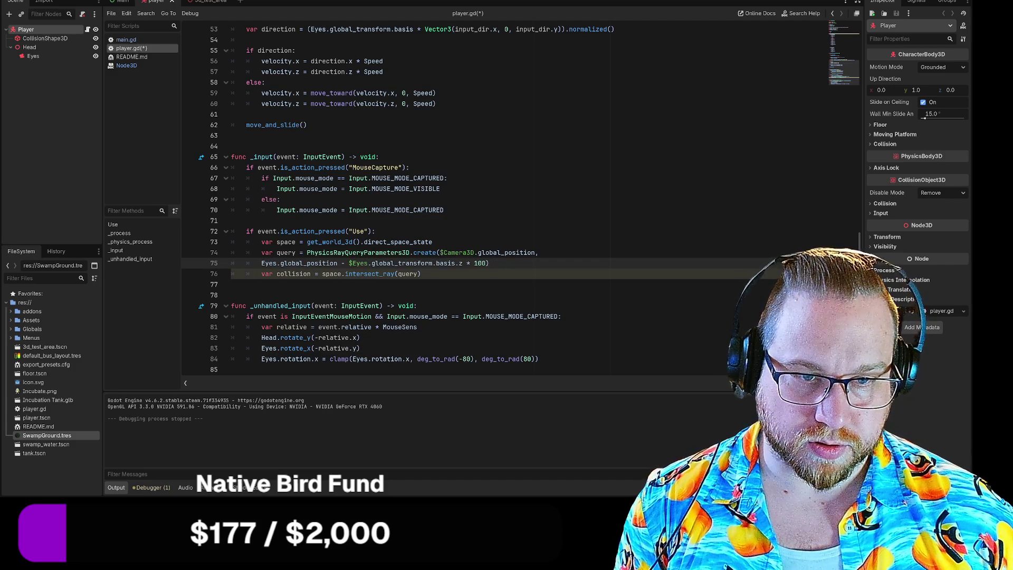
pyautogui.click(352, 263)
pyautogui.press('BackSpace')
# Change the ray origin on line 74 from $Camera3D to Eyes.
pyautogui.moveTo(440, 252); pyautogui.dragTo(475, 252)
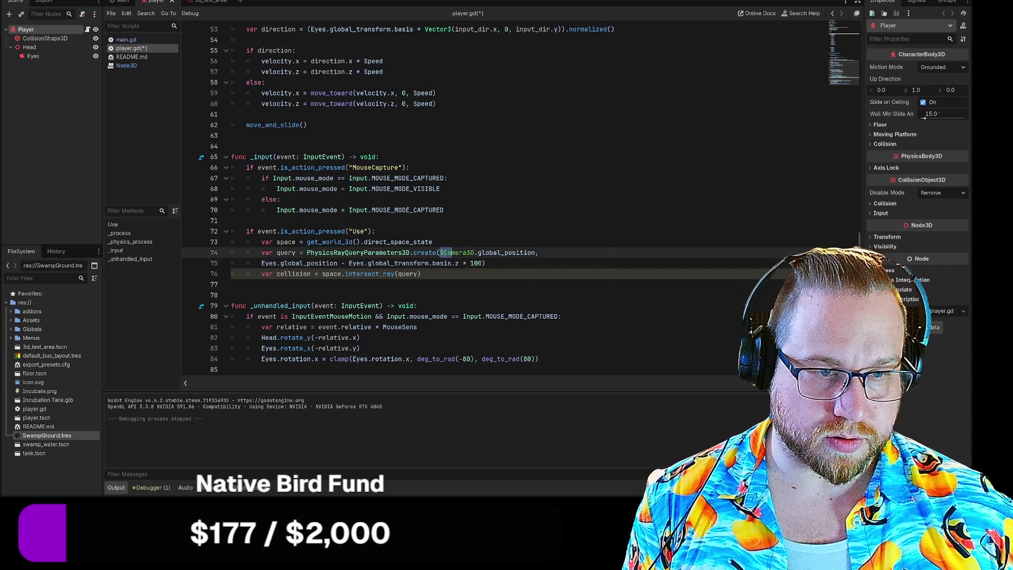
pyautogui.hotkey('ctrl', 'v')
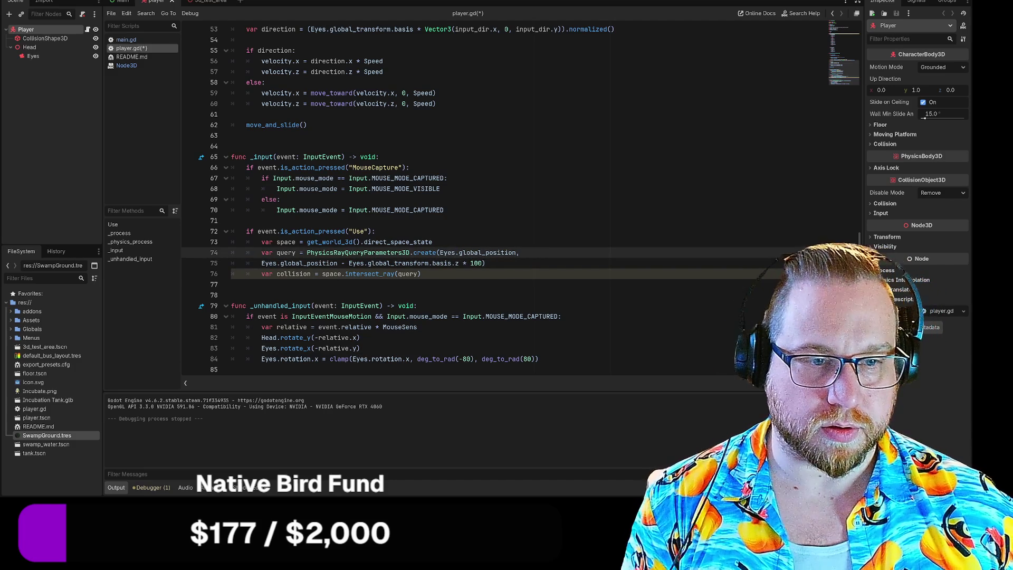
pyautogui.click(422, 273)
pyautogui.press('Down')
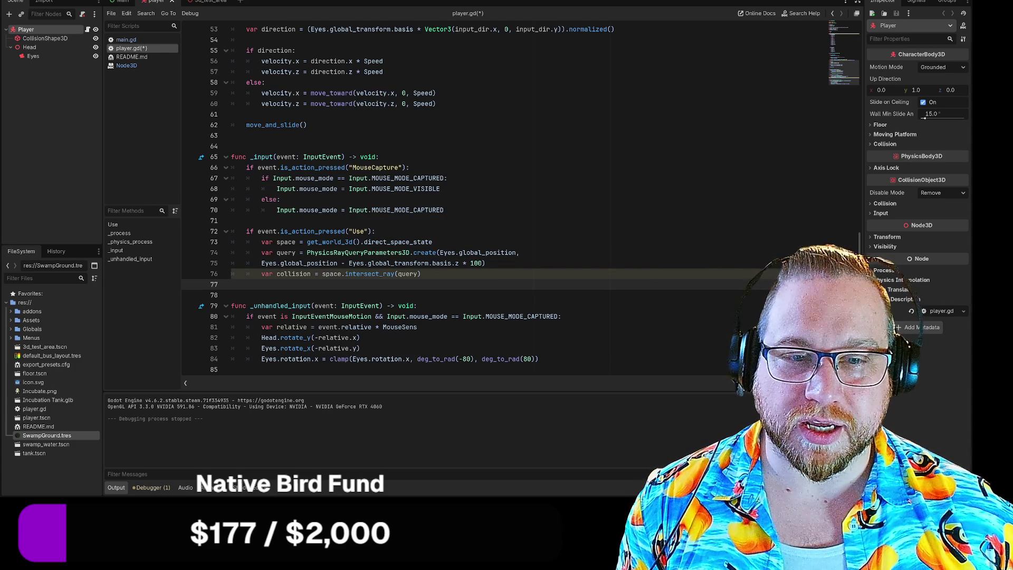
# Delete and then restore the mouse-capture statement on line 70, and review the else branch.
pyautogui.moveTo(276, 210); pyautogui.dragTo(444, 210)
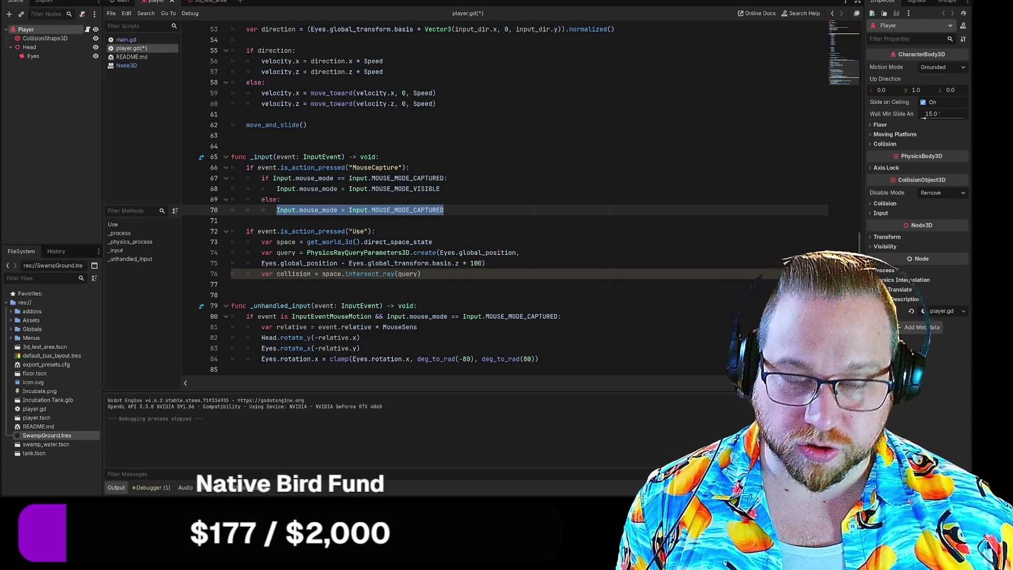
pyautogui.press('BackSpace')
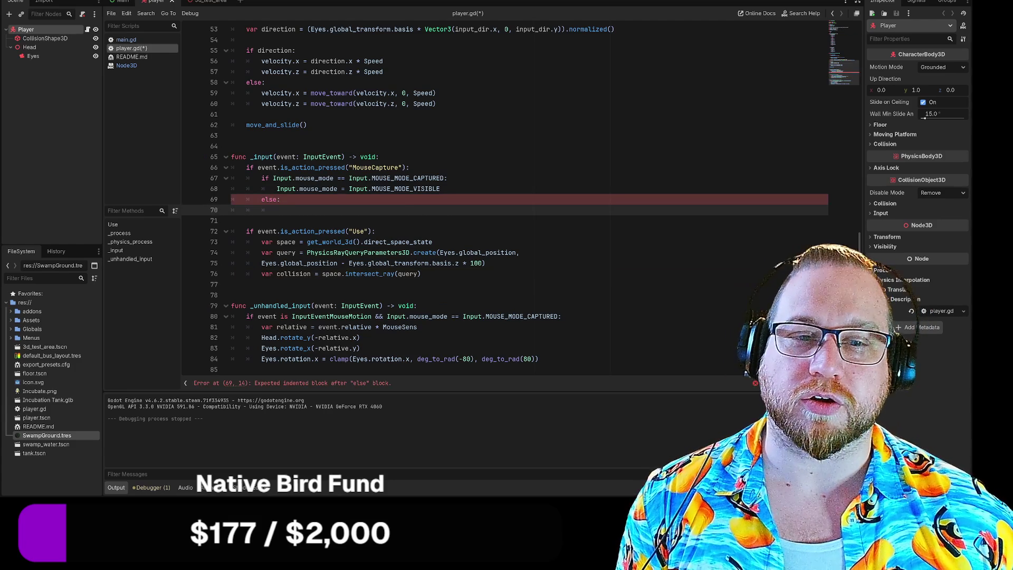
pyautogui.hotkey('ctrl', 'z')
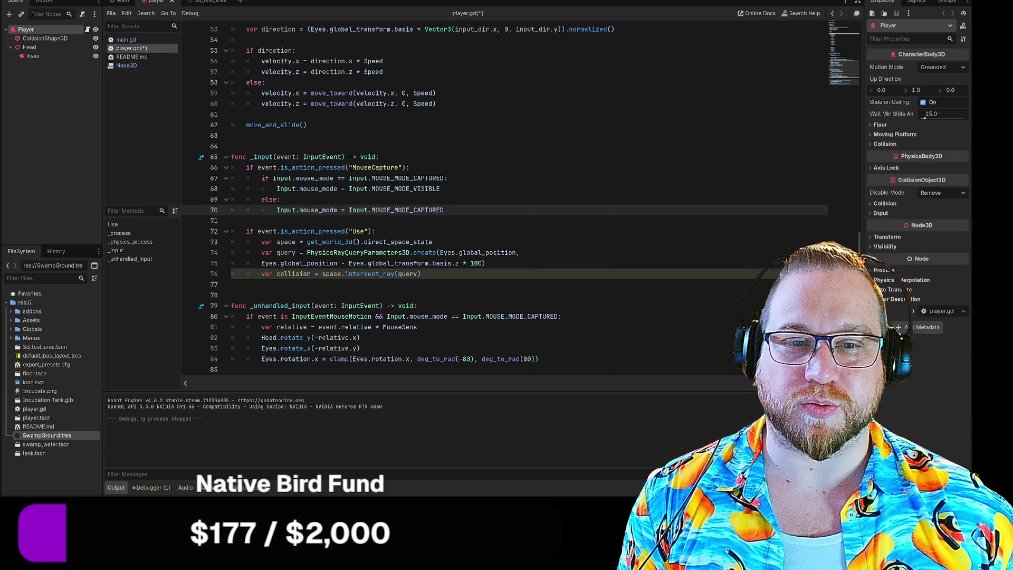
pyautogui.moveTo(294, 211)
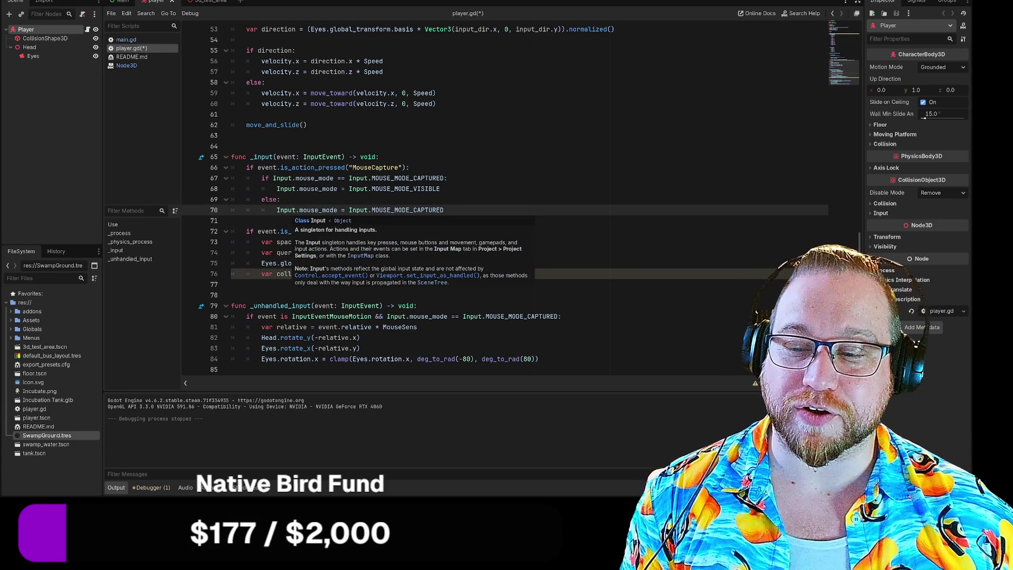
pyautogui.moveTo(265, 82)
pyautogui.mouseDown()
pyautogui.moveTo(232, 135)
pyautogui.moveTo(232, 115)
pyautogui.mouseUp()
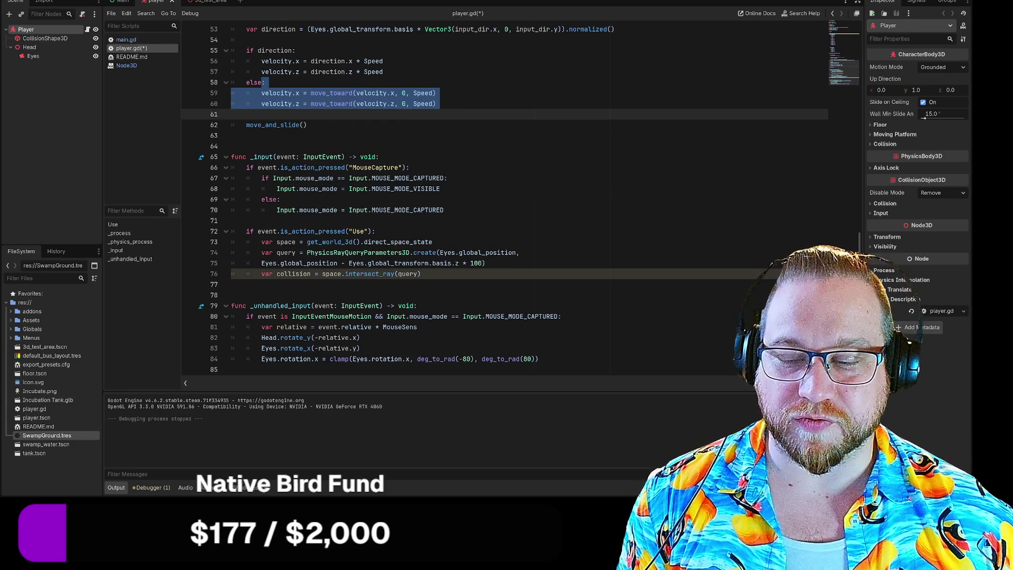
pyautogui.moveTo(322, 95)
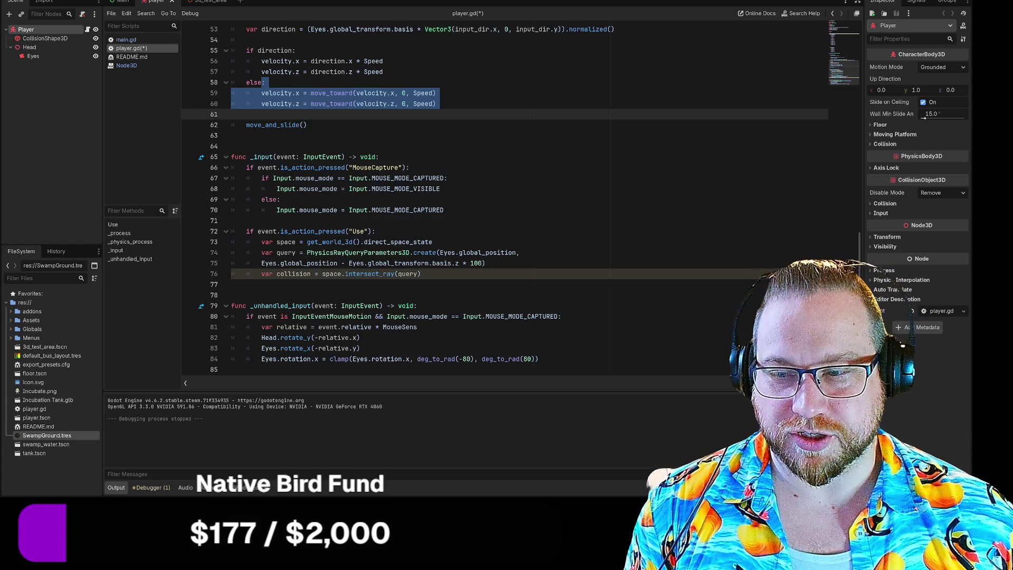
pyautogui.click(281, 199)
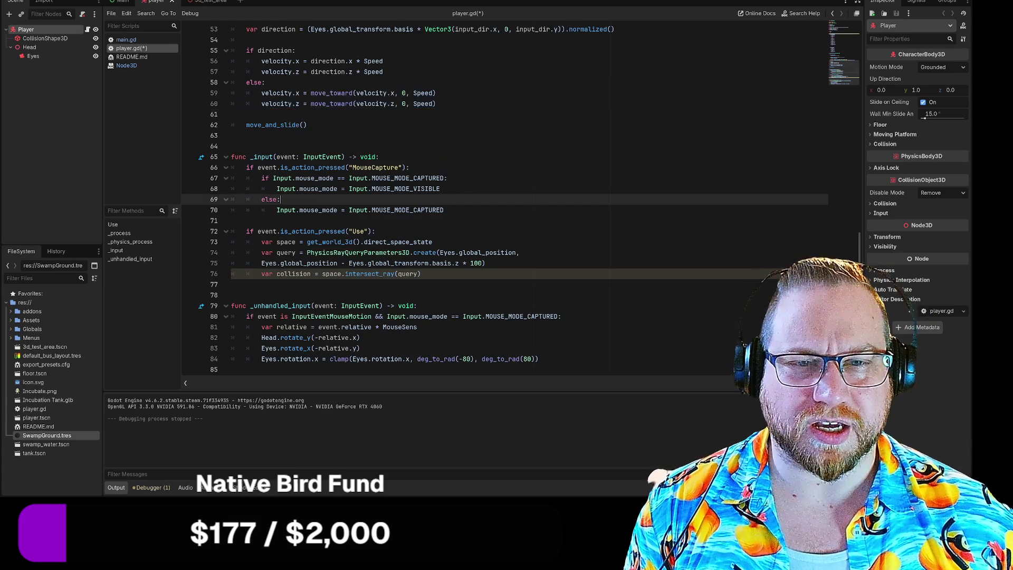
pyautogui.click(231, 221)
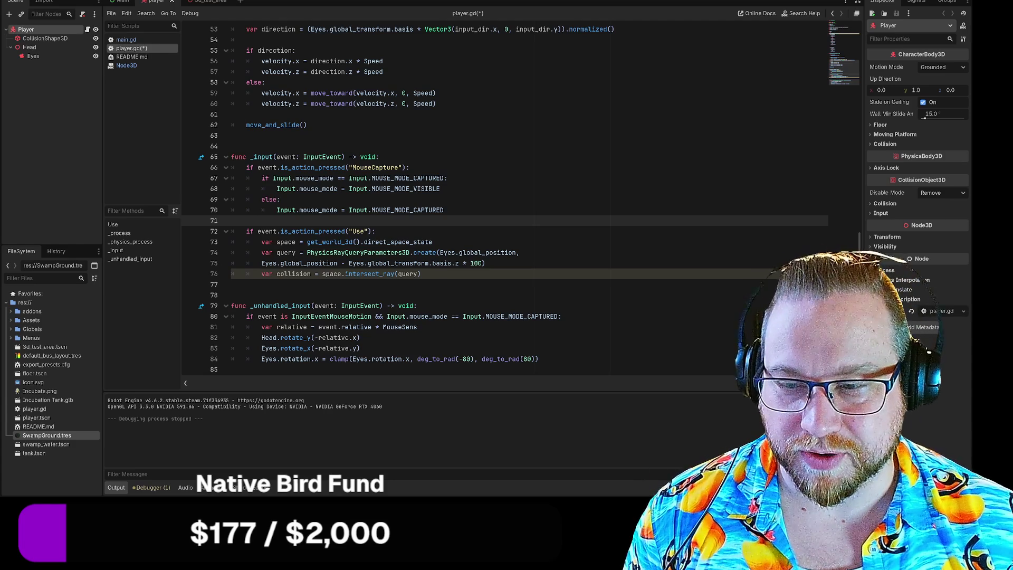
# Duplicate the ray query line on line 74, undo it, and return to the Use check line.
pyautogui.click(420, 274)
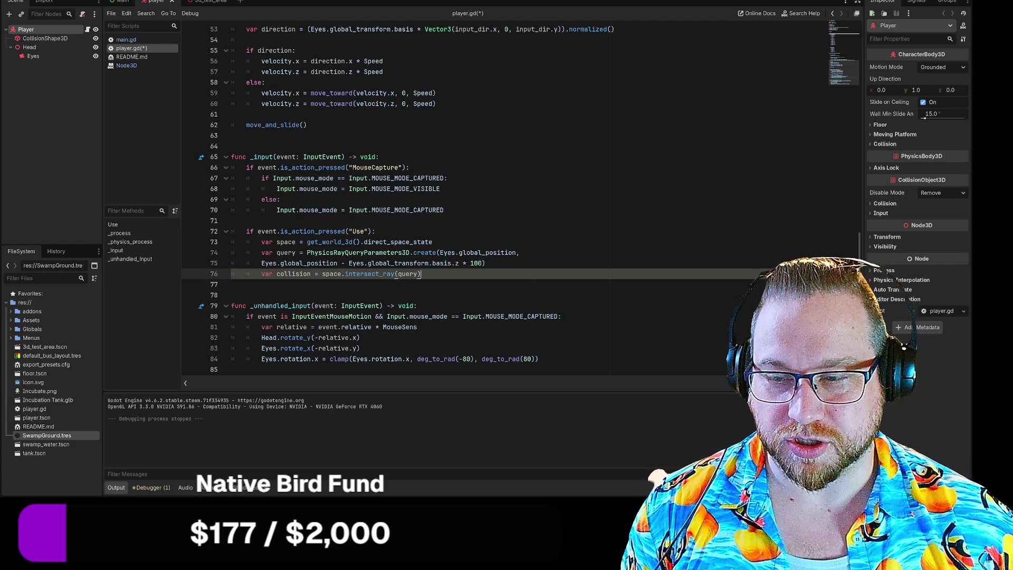
pyautogui.click(520, 252)
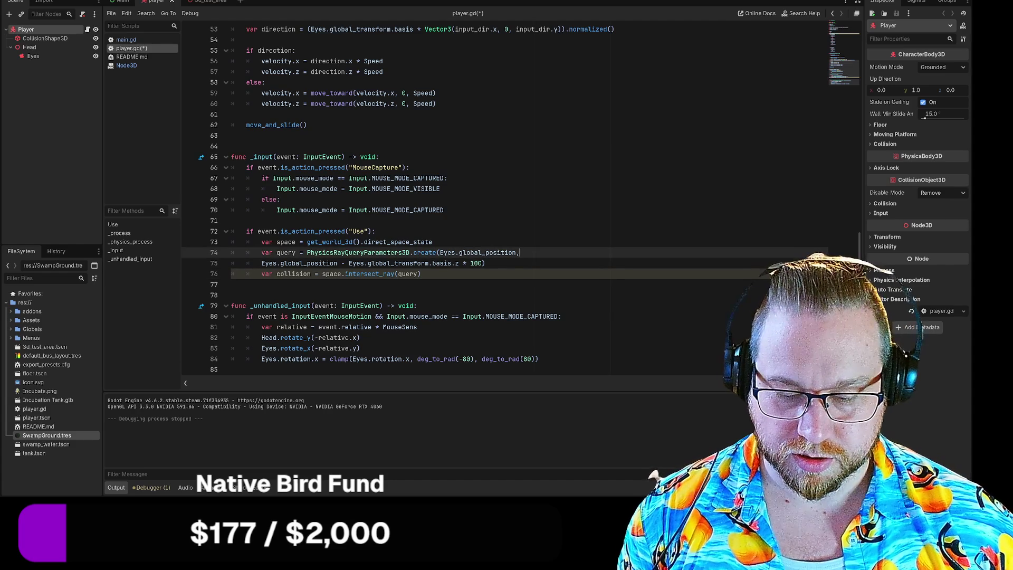
pyautogui.hotkey('ctrl', 'shift', 'd')
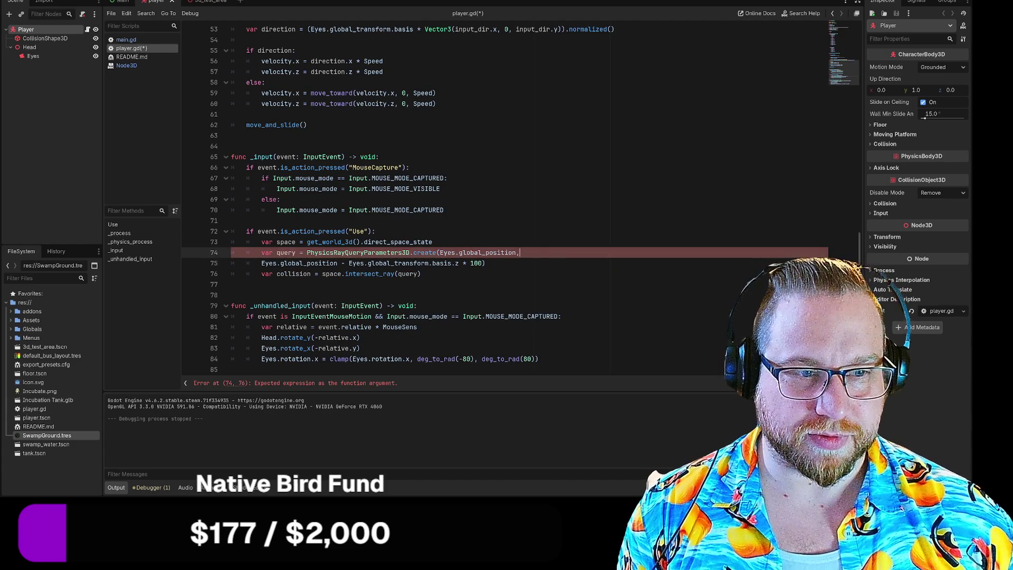
pyautogui.hotkey('ctrl', 'z')
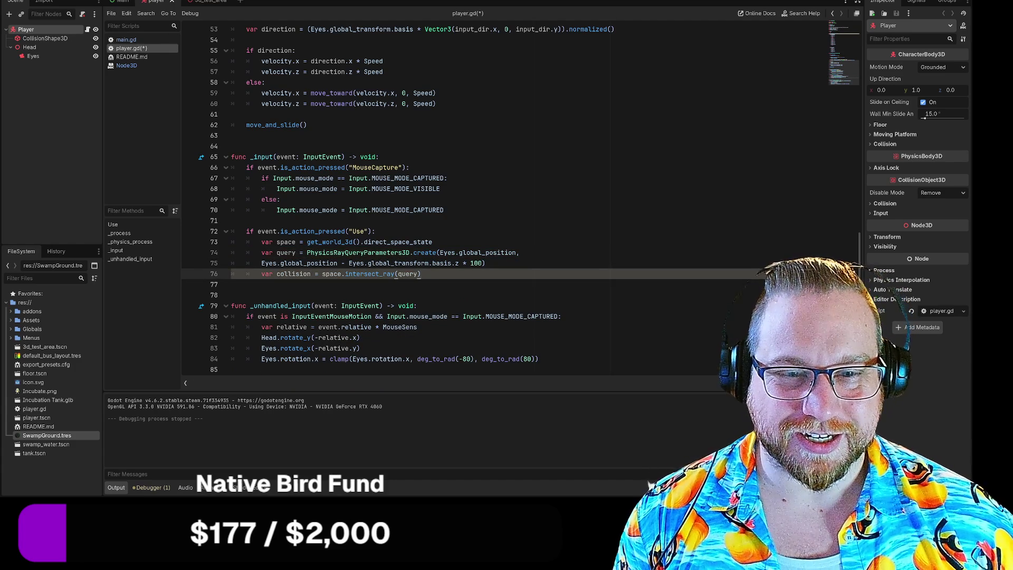
pyautogui.press('Down')
pyautogui.press('Down')
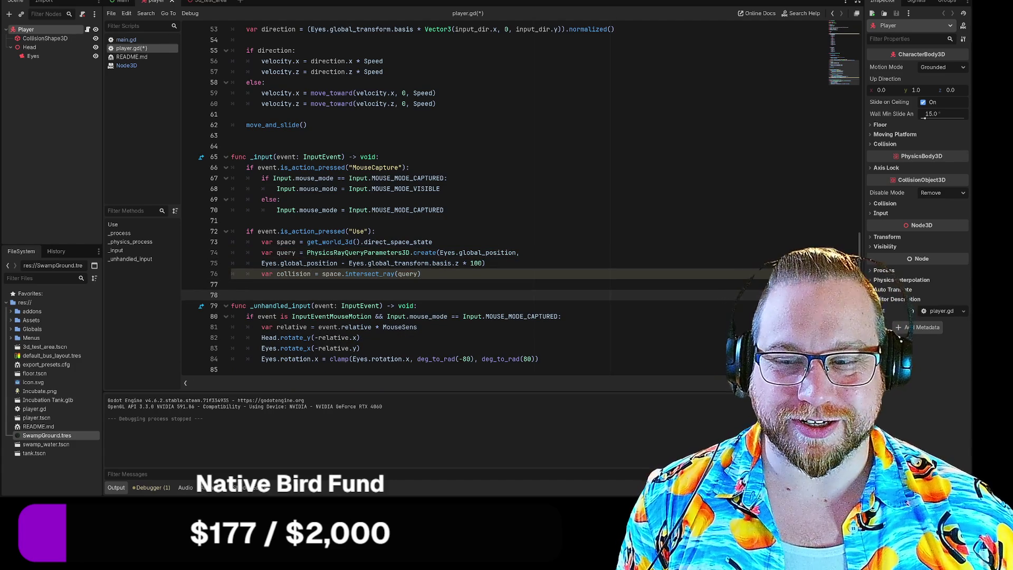
pyautogui.click(231, 284)
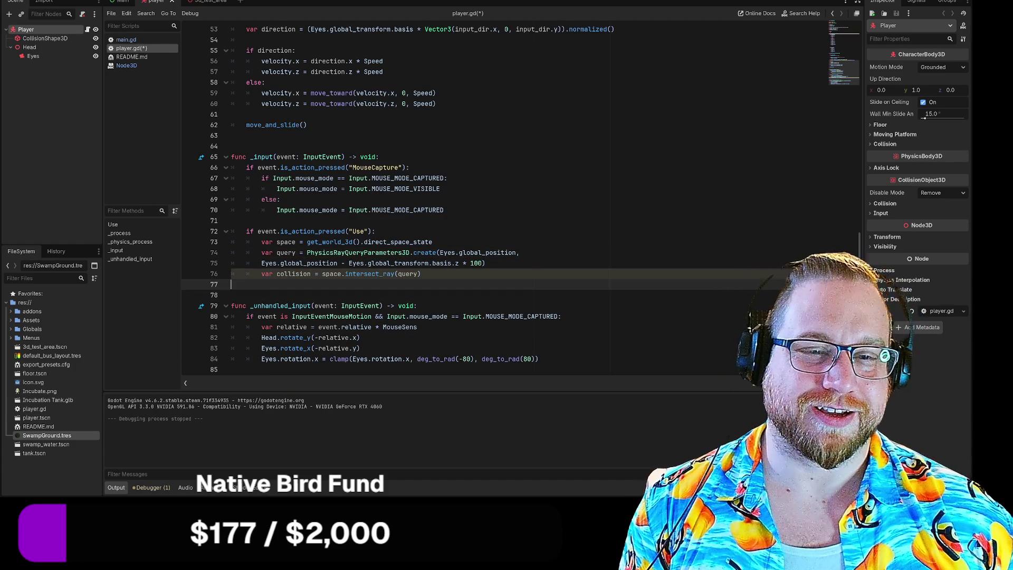
pyautogui.click(375, 221)
pyautogui.click(375, 231)
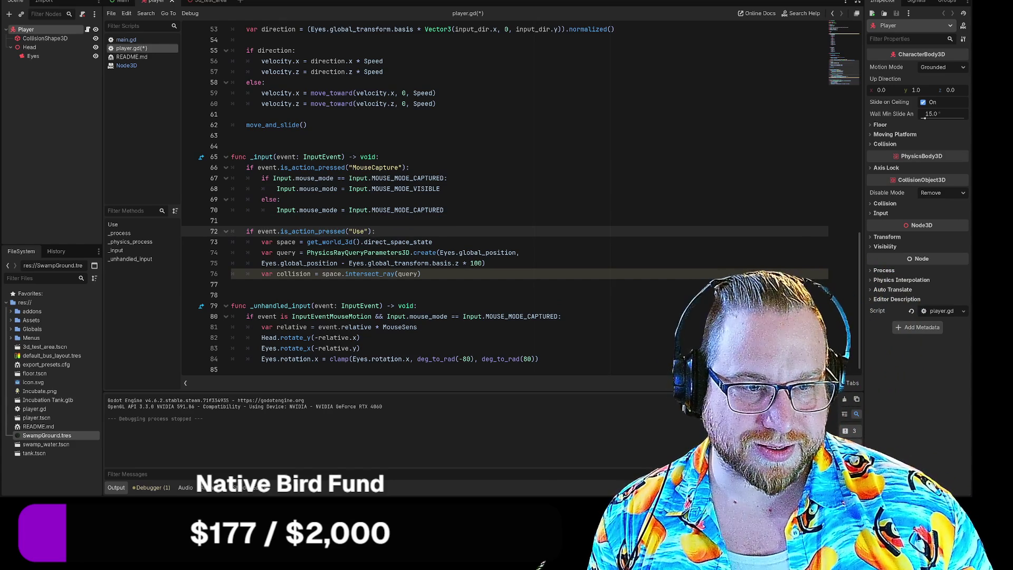
pyautogui.doubleClick(476, 263)
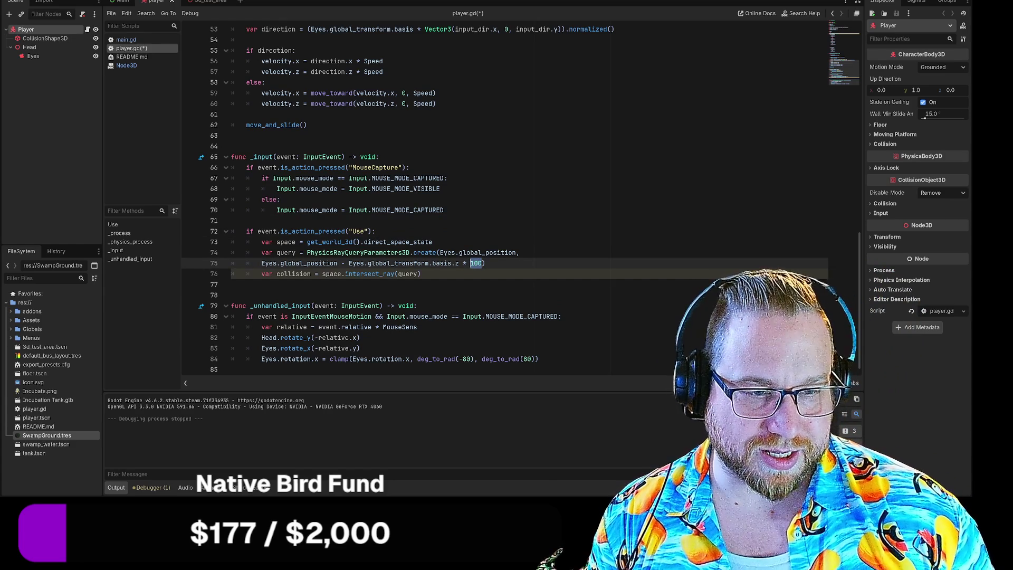
pyautogui.write('10')
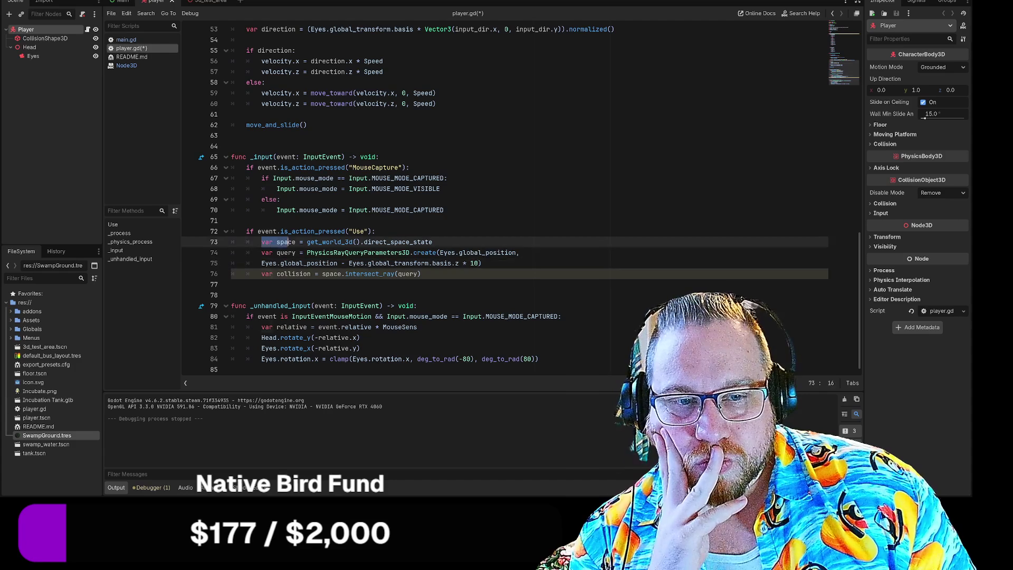
pyautogui.click(520, 253)
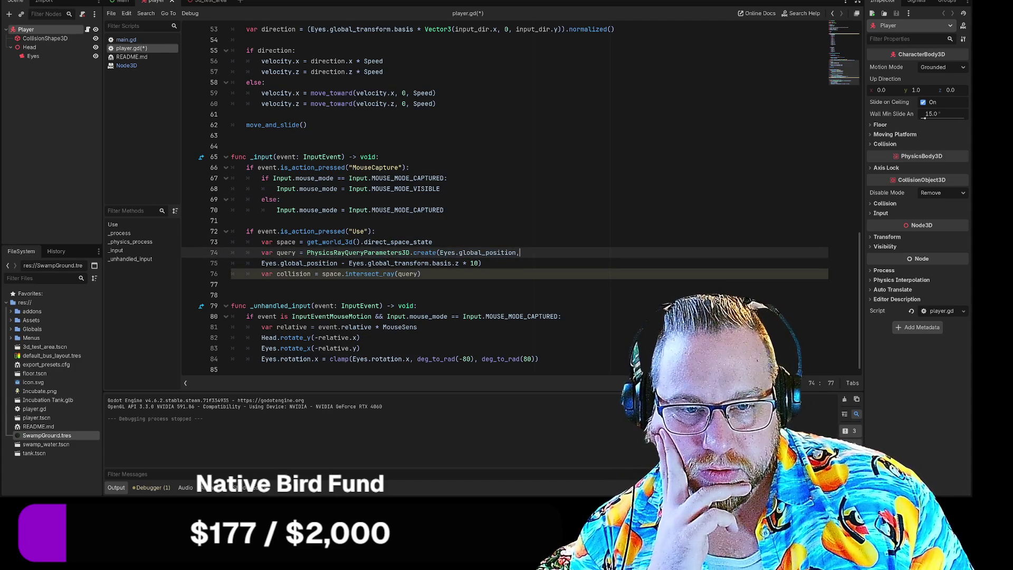
pyautogui.moveTo(261, 241); pyautogui.dragTo(520, 253)
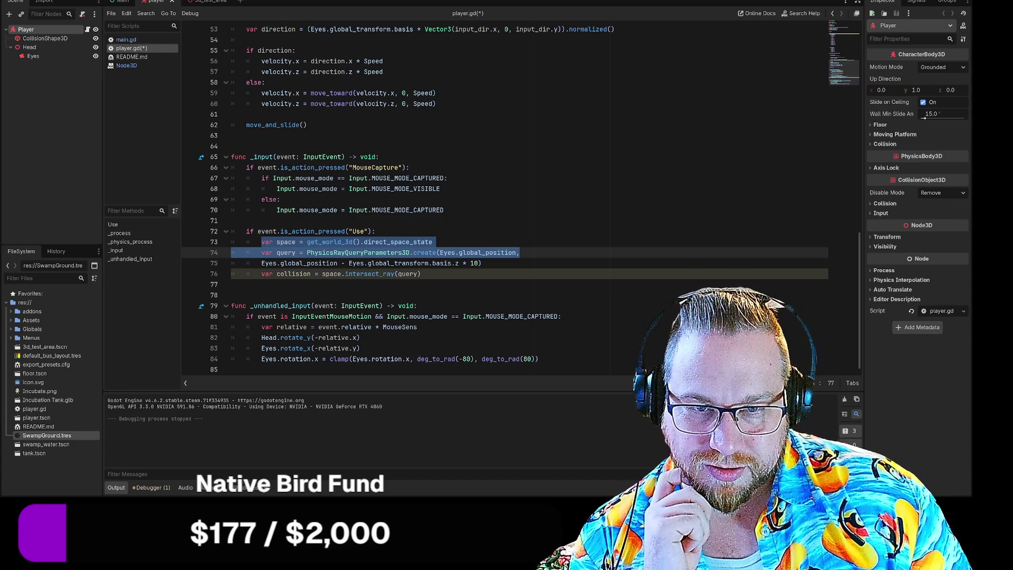
pyautogui.click(432, 241)
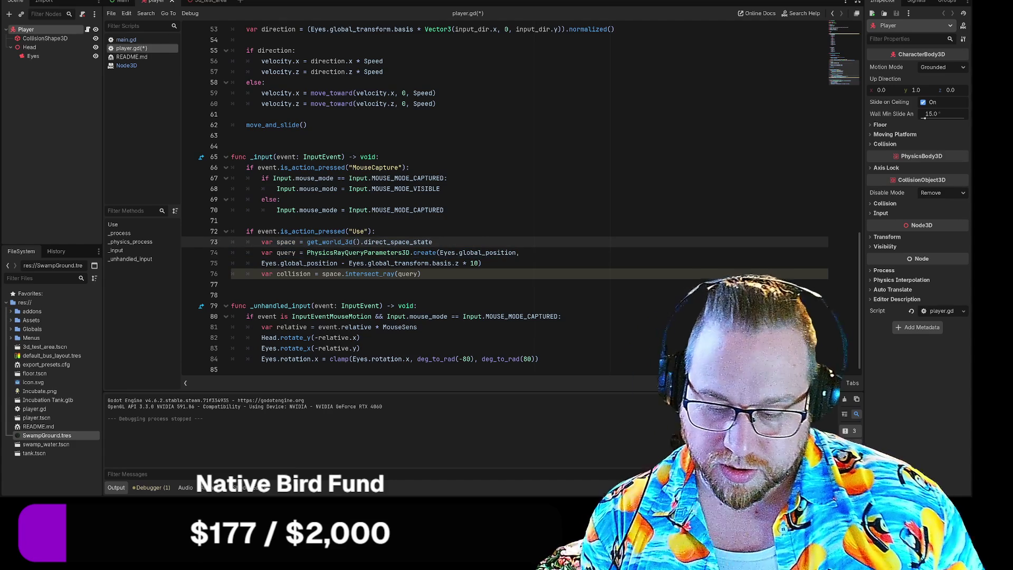
pyautogui.press('Return')
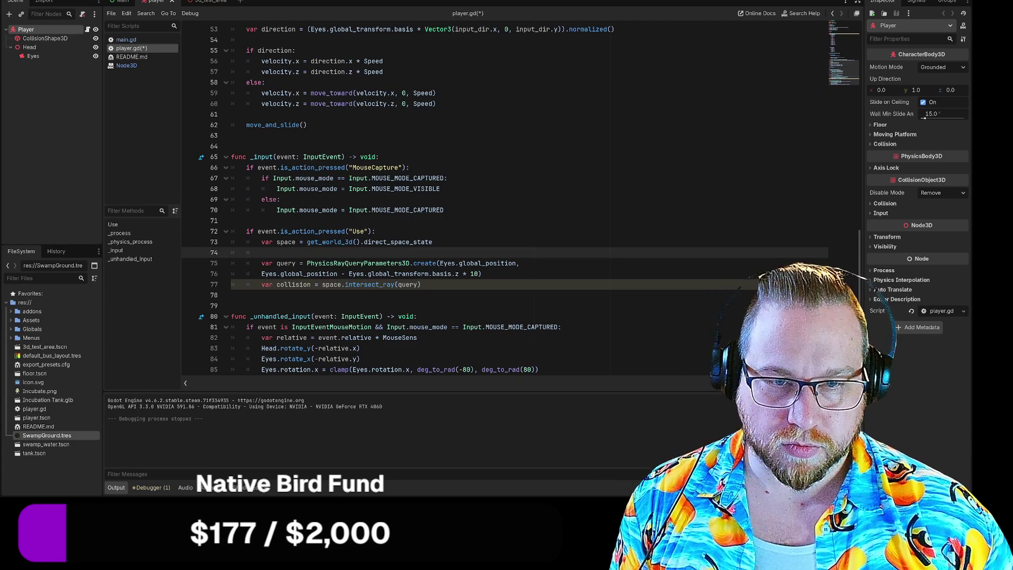
pyautogui.press('Return')
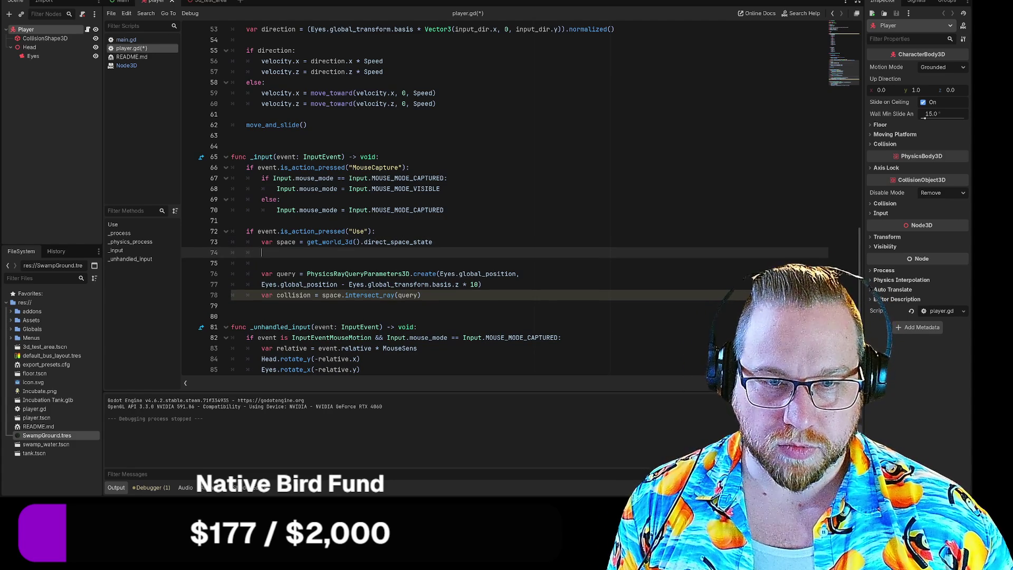
pyautogui.press('Delete')
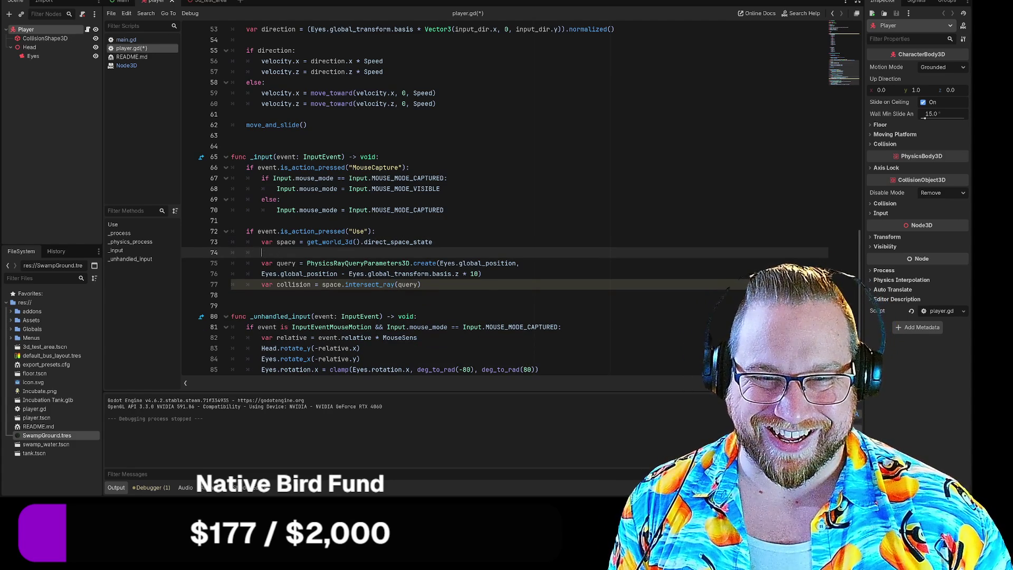
pyautogui.press('BackSpace')
pyautogui.press('BackSpace')
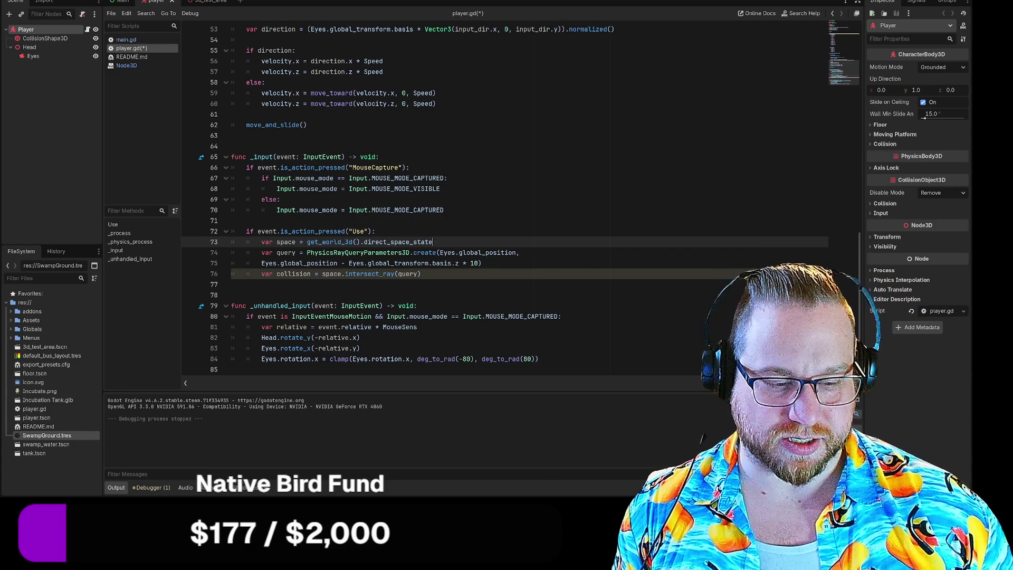
pyautogui.press('Return')
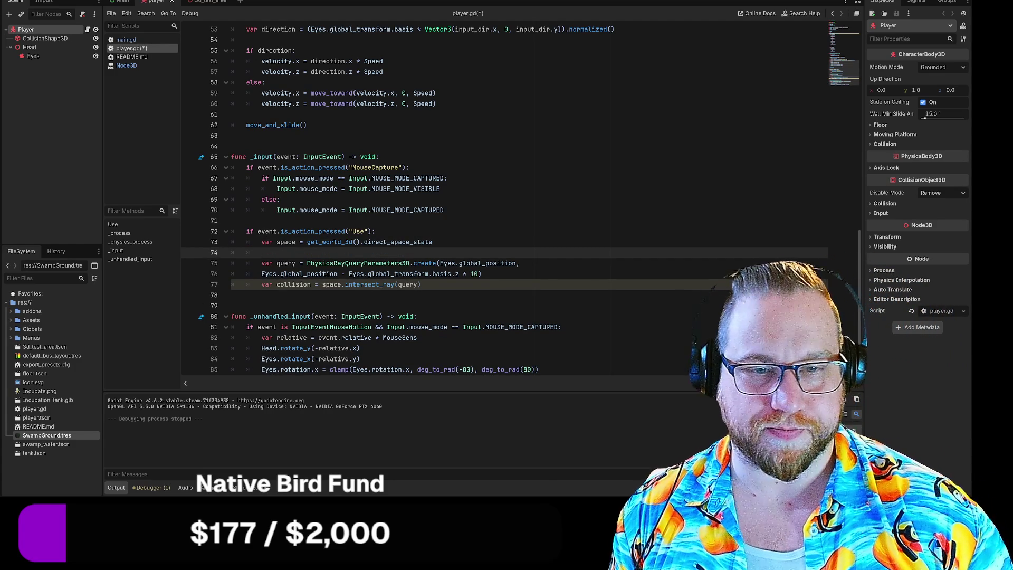
pyautogui.press('BackSpace')
pyautogui.press('BackSpace')
pyautogui.press('BackSpace')
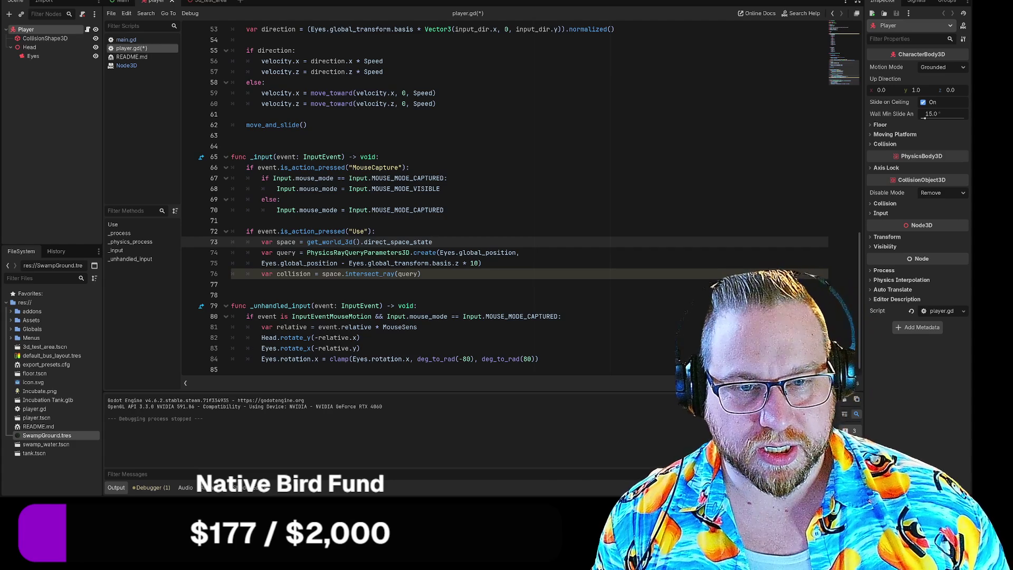
pyautogui.moveTo(262, 242)
pyautogui.mouseDown()
pyautogui.moveTo(481, 263)
pyautogui.moveTo(520, 252)
pyautogui.mouseUp()
pyautogui.hotkey('ctrl', 'c')
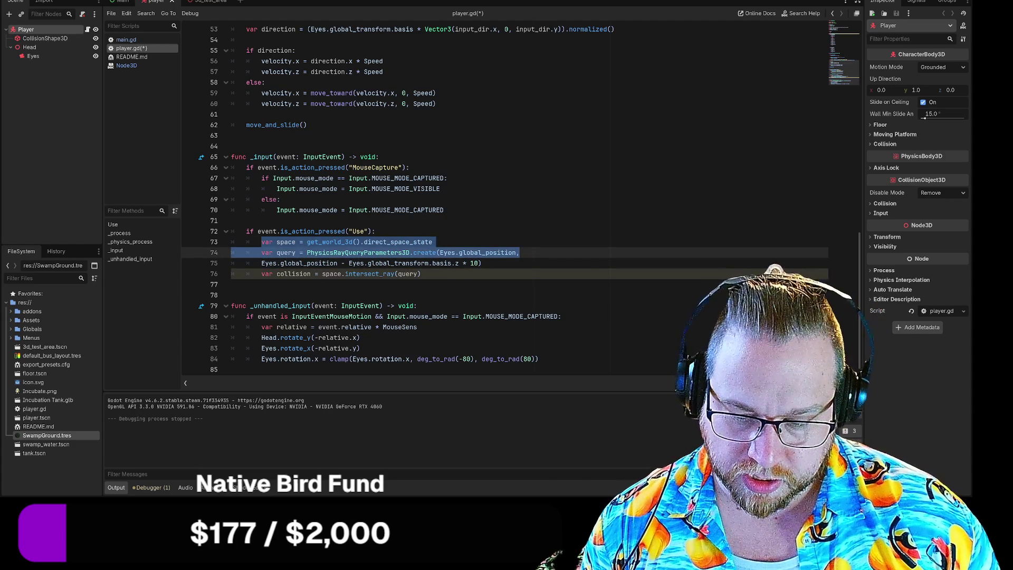
pyautogui.press('BackSpace')
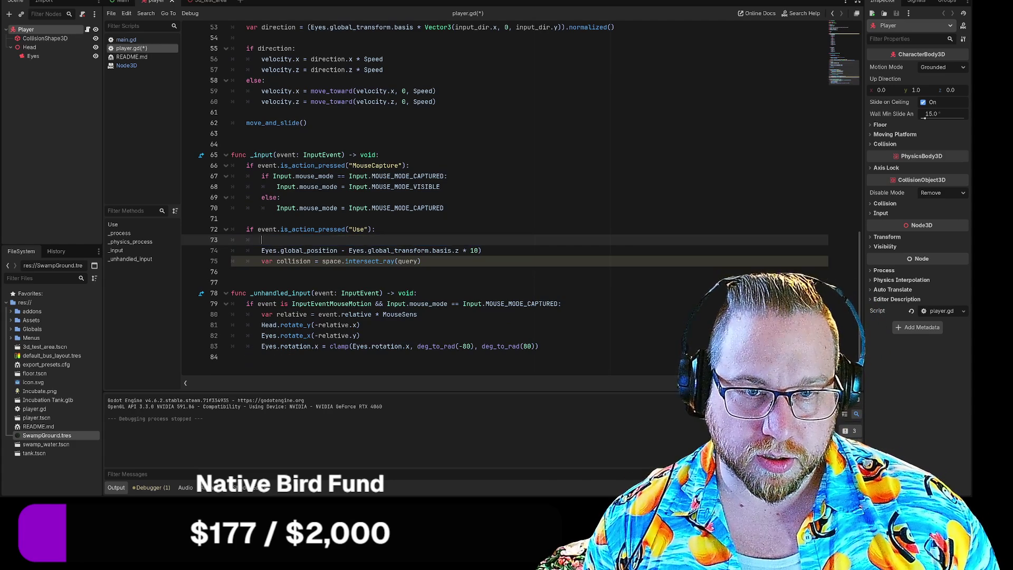
pyautogui.click(376, 155)
pyautogui.press('BackSpace')
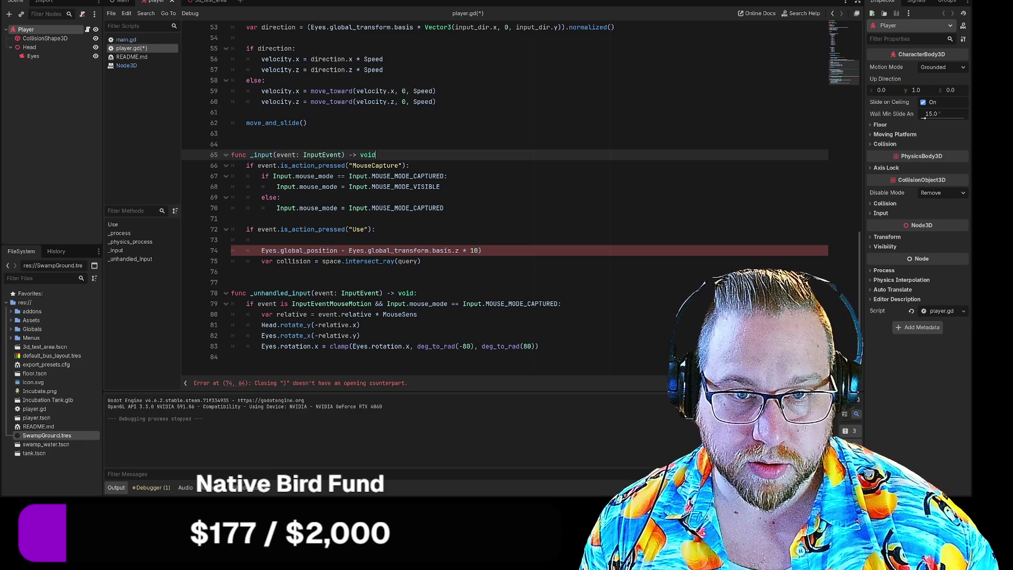
pyautogui.write(':')
pyautogui.press('Return')
pyautogui.press('Return')
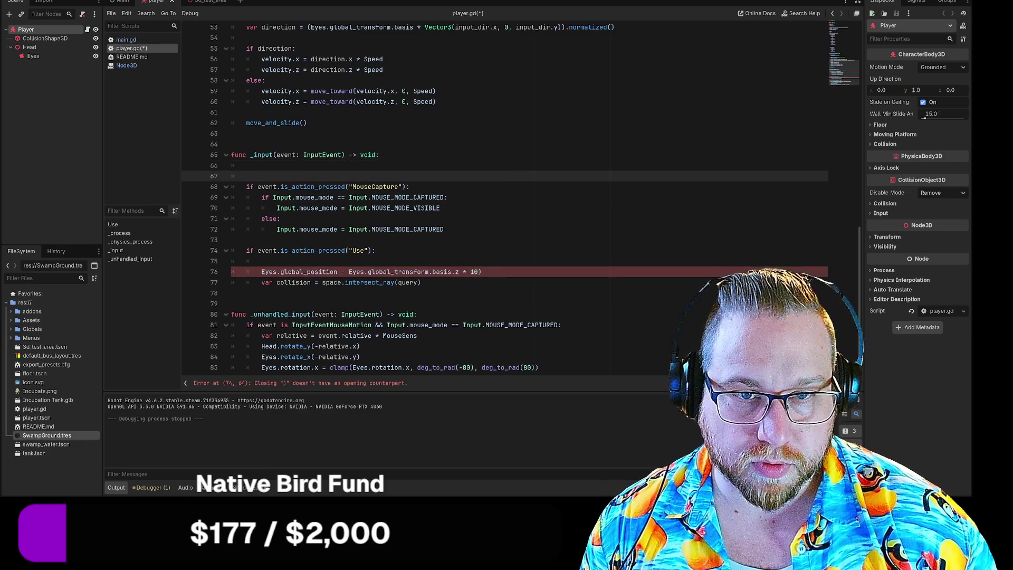
pyautogui.press('Return')
pyautogui.press('Up')
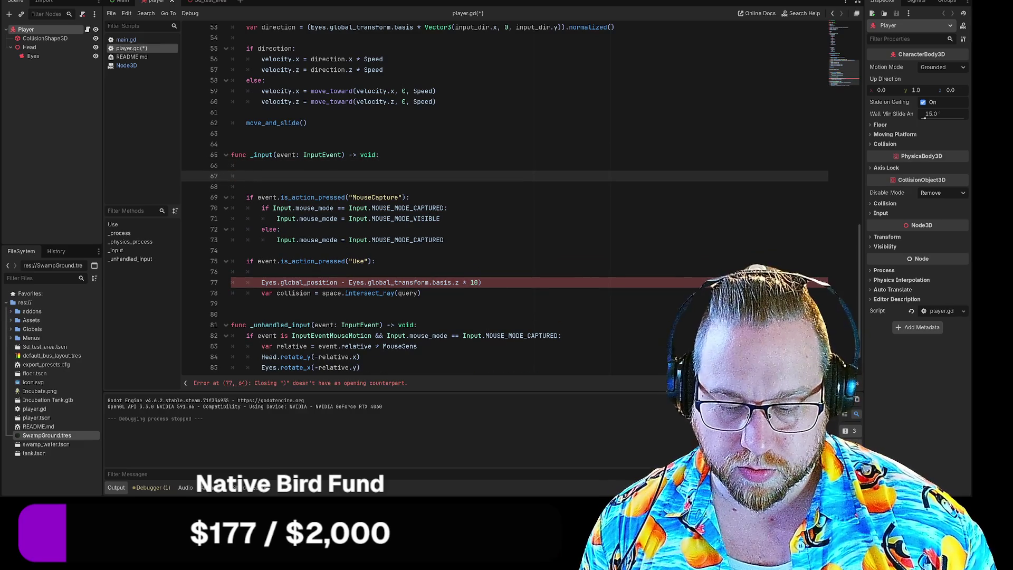
pyautogui.hotkey('ctrl', 'v')
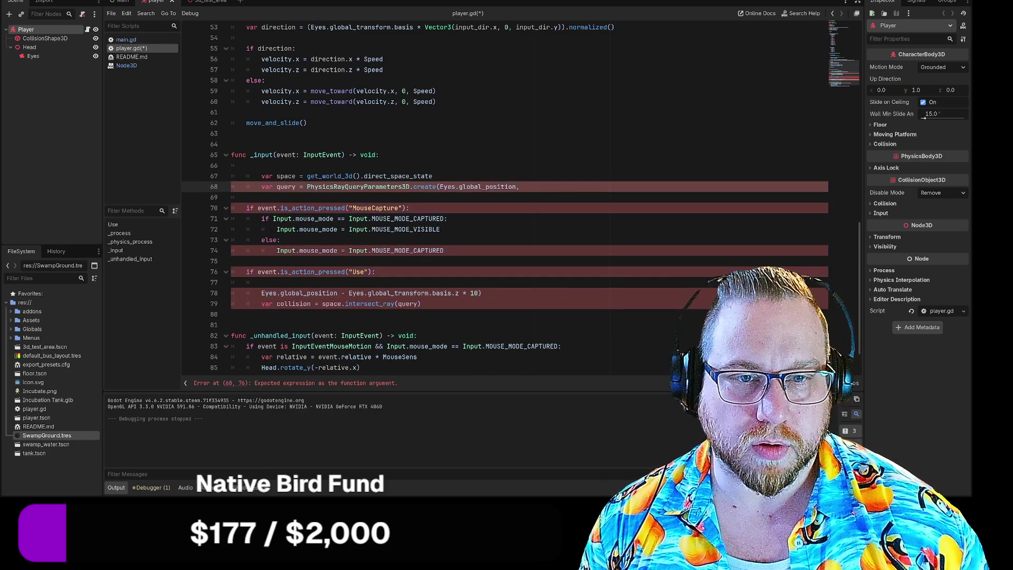
pyautogui.press('Up')
pyautogui.hotkey('shift', 'Tab')
pyautogui.press('Down')
pyautogui.hotkey('shift', 'Tab')
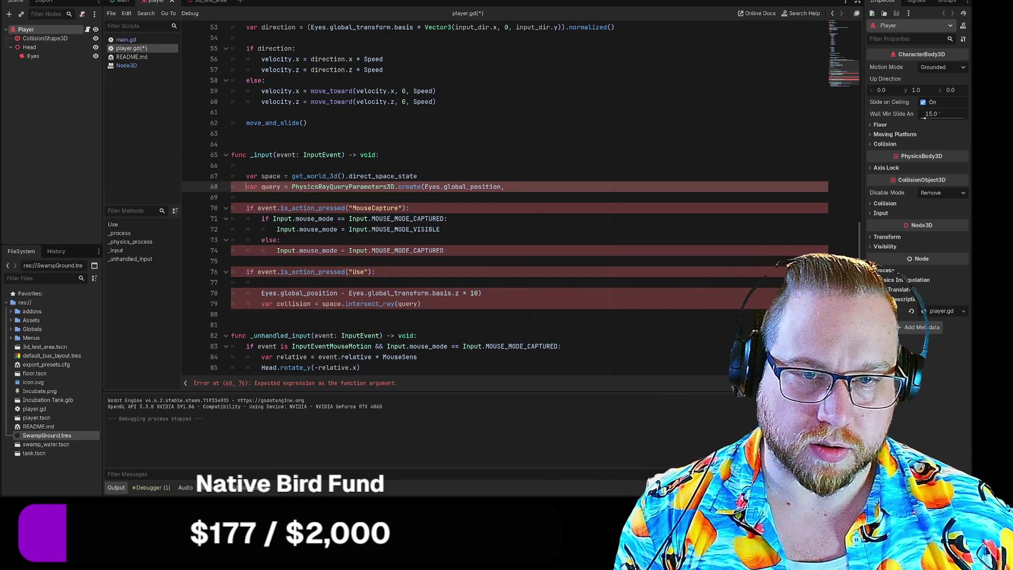
pyautogui.click(447, 218)
pyautogui.click(262, 283)
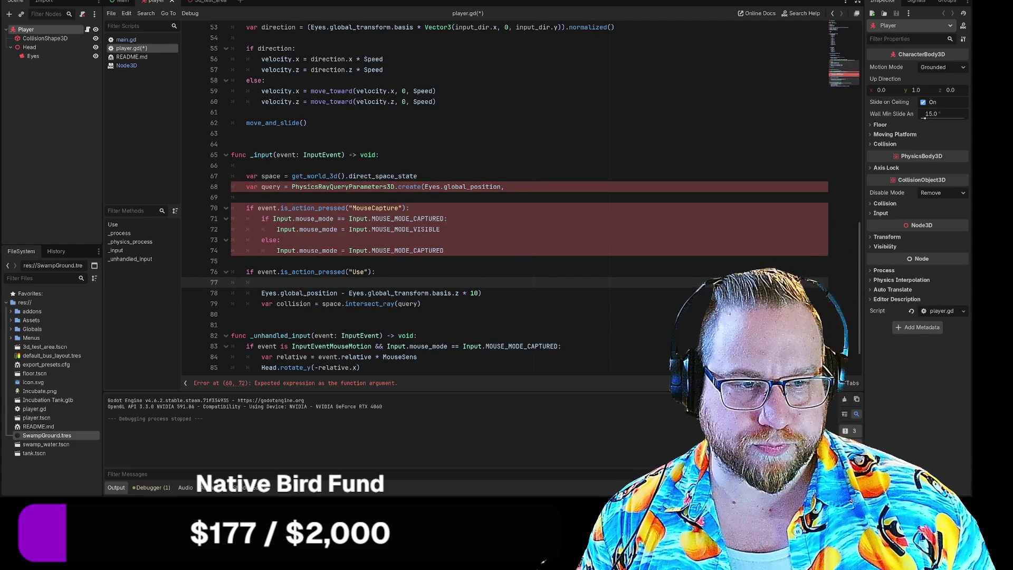
pyautogui.moveTo(481, 292); pyautogui.dragTo(261, 292)
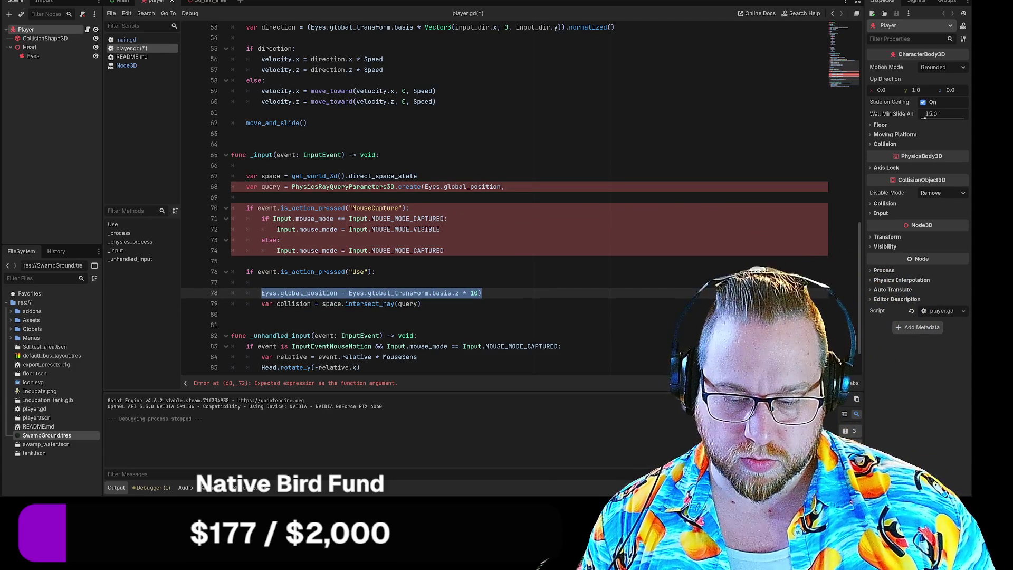
pyautogui.hotkey('ctrl', 'c')
pyautogui.click(504, 187)
pyautogui.hotkey('ctrl', 'v')
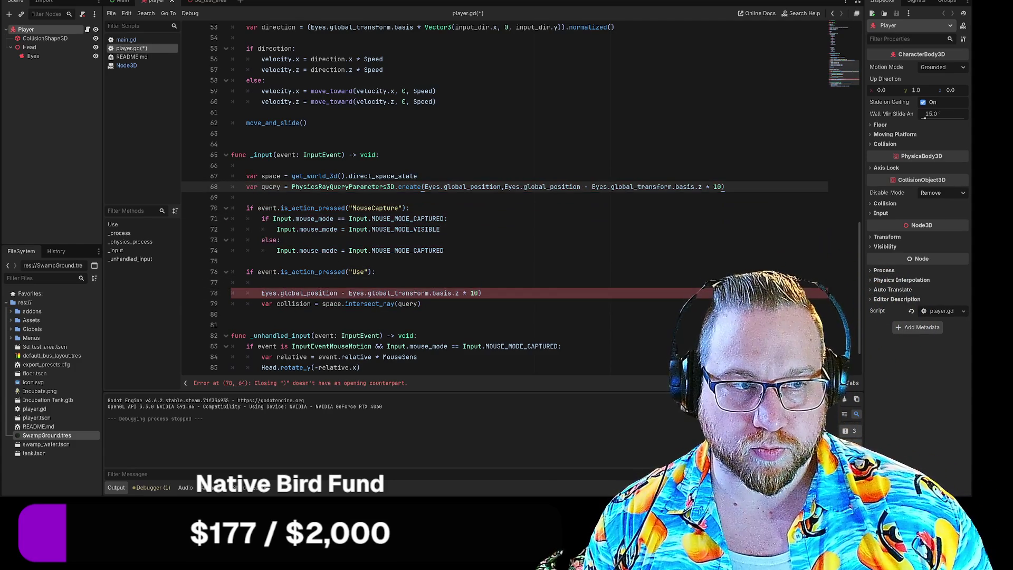
pyautogui.moveTo(481, 292); pyautogui.dragTo(262, 293)
pyautogui.press('BackSpace')
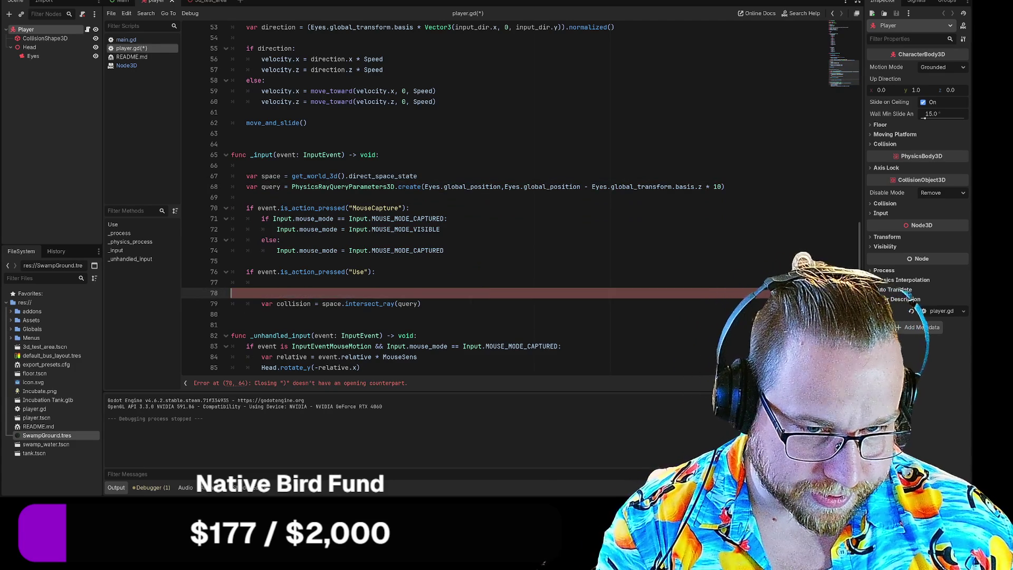
pyautogui.press('BackSpace')
pyautogui.press('BackSpace')
pyautogui.press('BackSpace')
pyautogui.press('BackSpace')
pyautogui.press('BackSpace')
pyautogui.press('BackSpace')
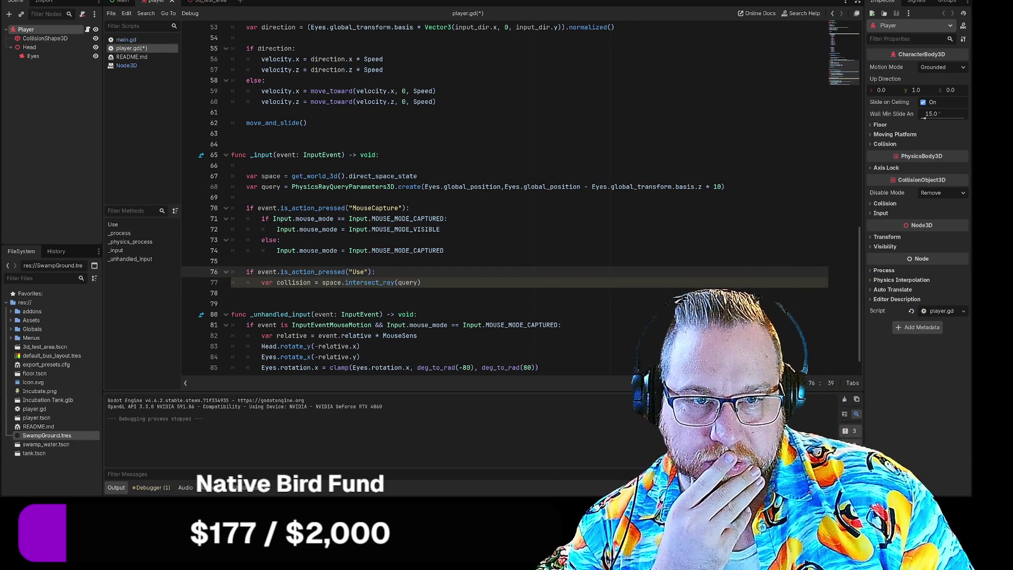
pyautogui.click(293, 176)
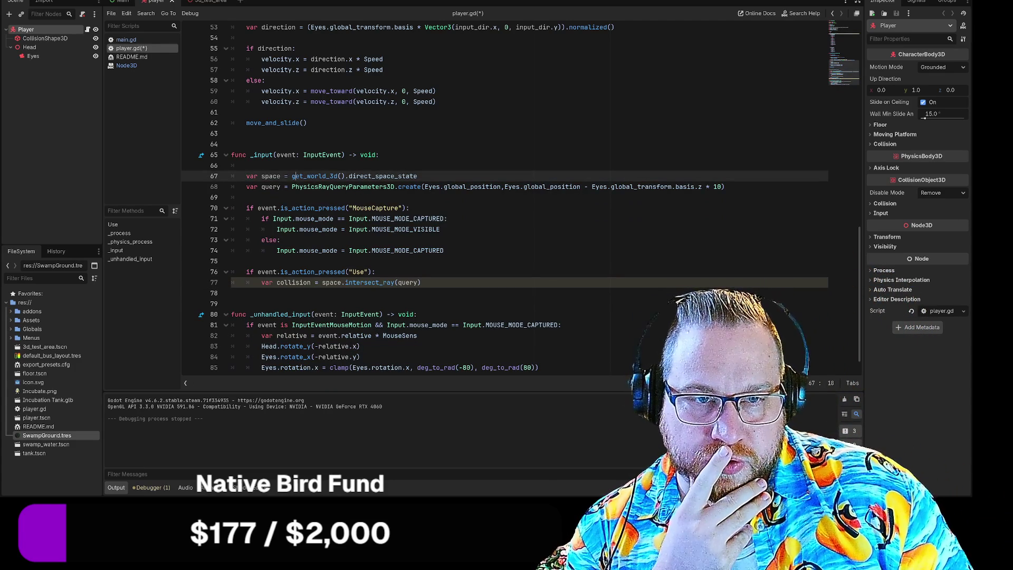
pyautogui.click(417, 176)
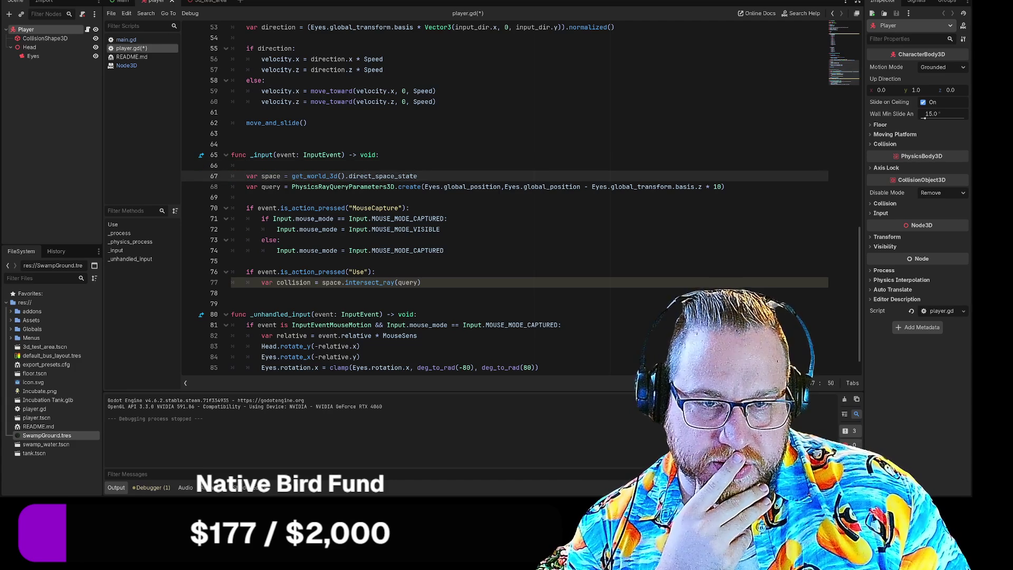
pyautogui.doubleClick(252, 177)
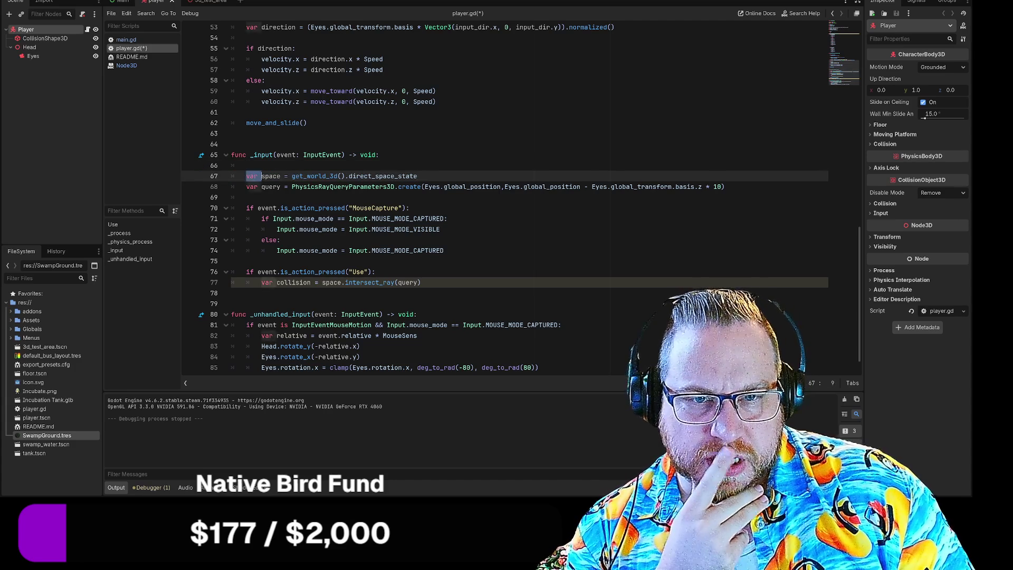
pyautogui.moveTo(725, 187); pyautogui.dragTo(505, 187)
pyautogui.keyDown('ctrl'); pyautogui.moveTo(580, 186); pyautogui.dragTo(231, 293); pyautogui.keyUp('ctrl')
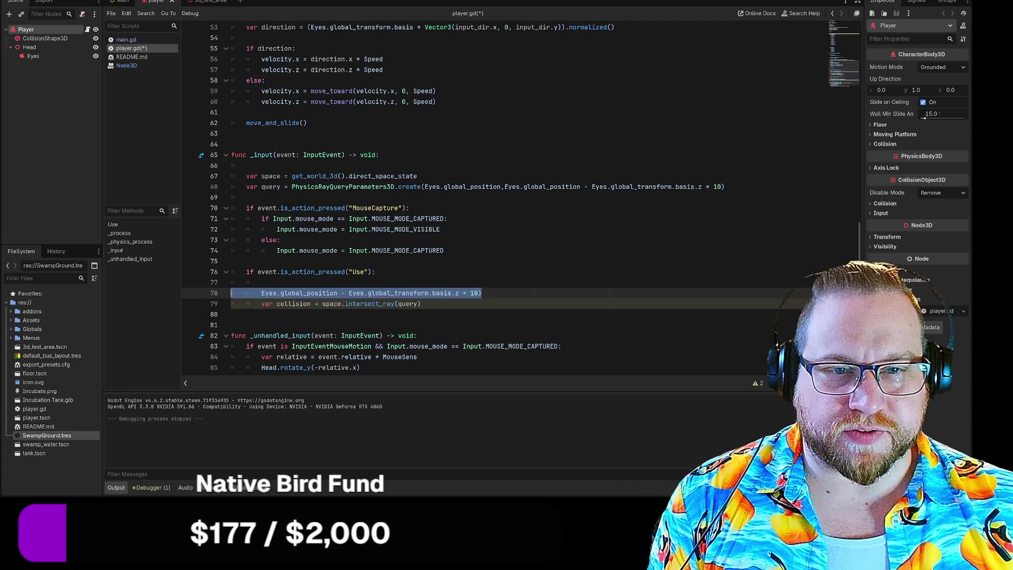
pyautogui.moveTo(724, 187); pyautogui.dragTo(246, 177)
pyautogui.hotkey('ctrl', 'x')
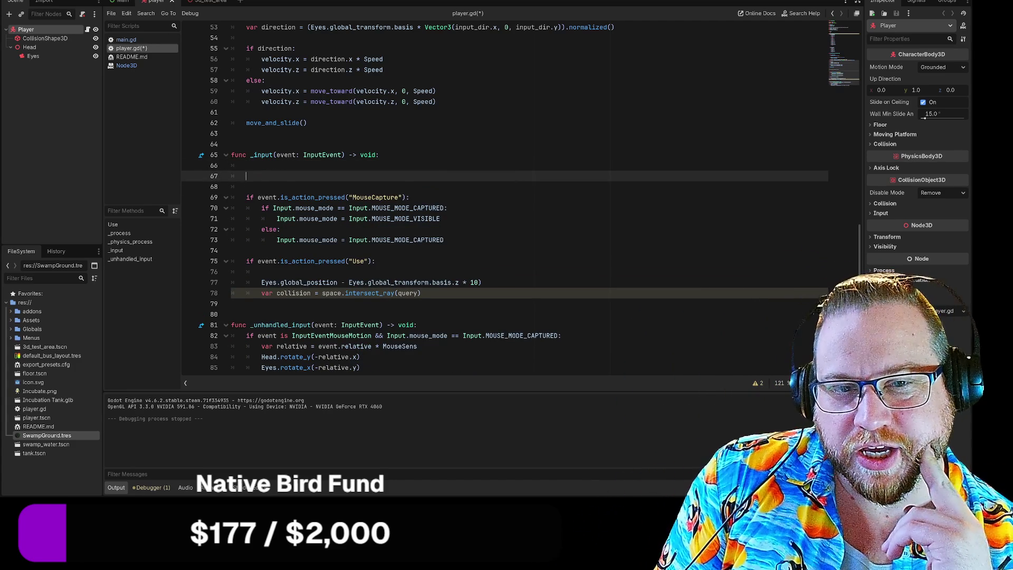
pyautogui.press('BackSpace')
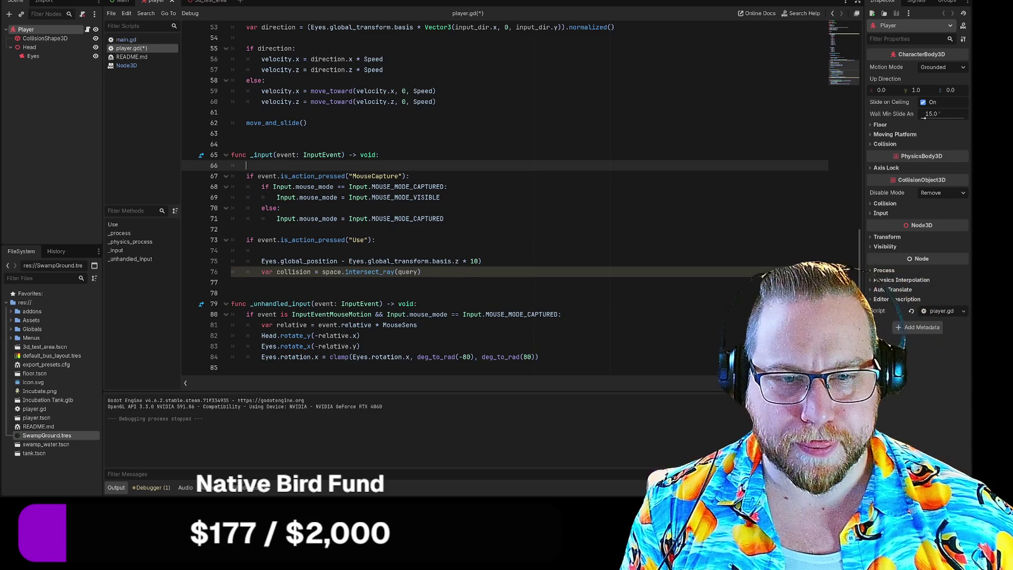
pyautogui.press('BackSpace')
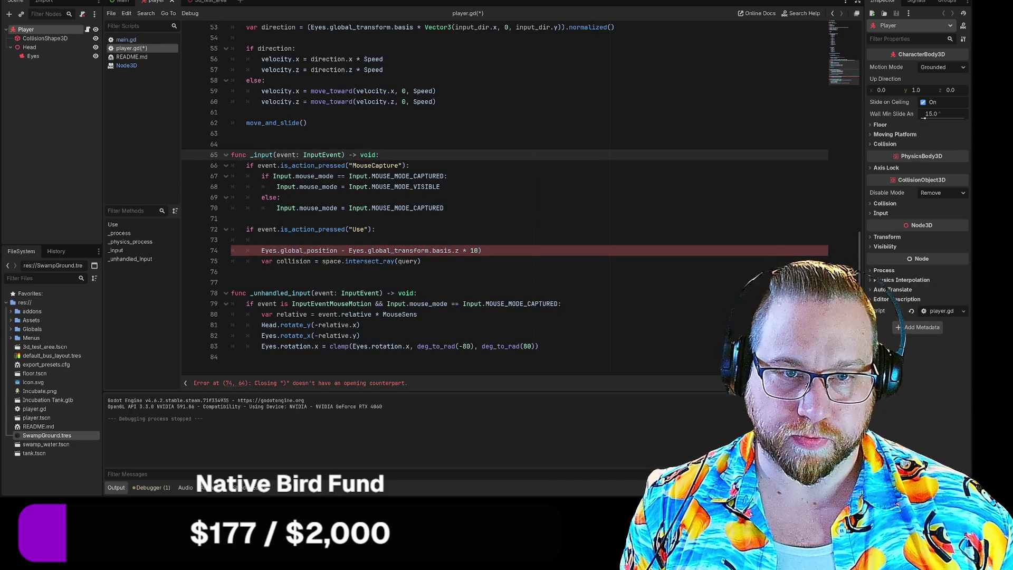
pyautogui.hotkey('ctrl', 'z')
pyautogui.hotkey('ctrl', 'z')
pyautogui.hotkey('ctrl', 'z')
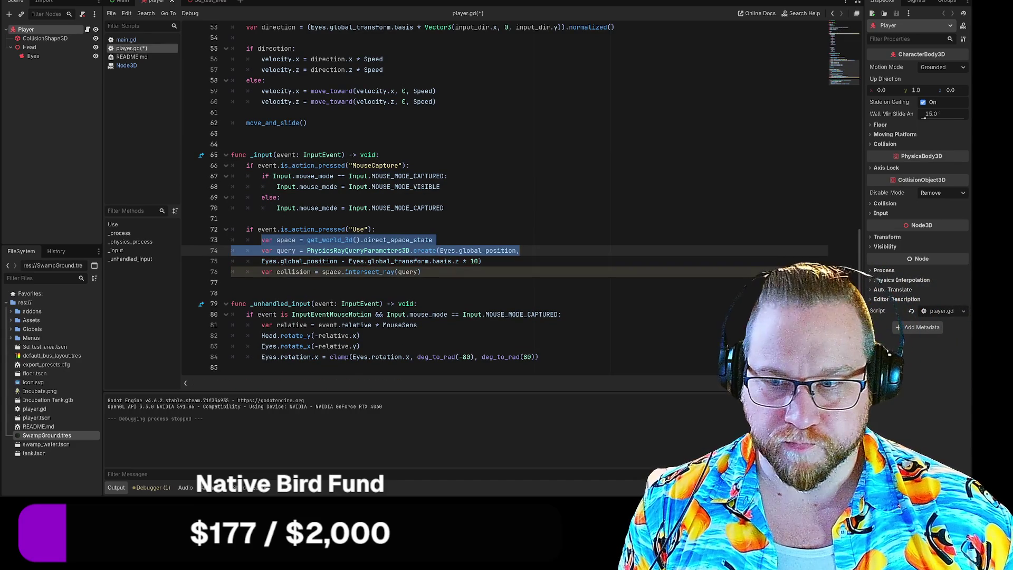